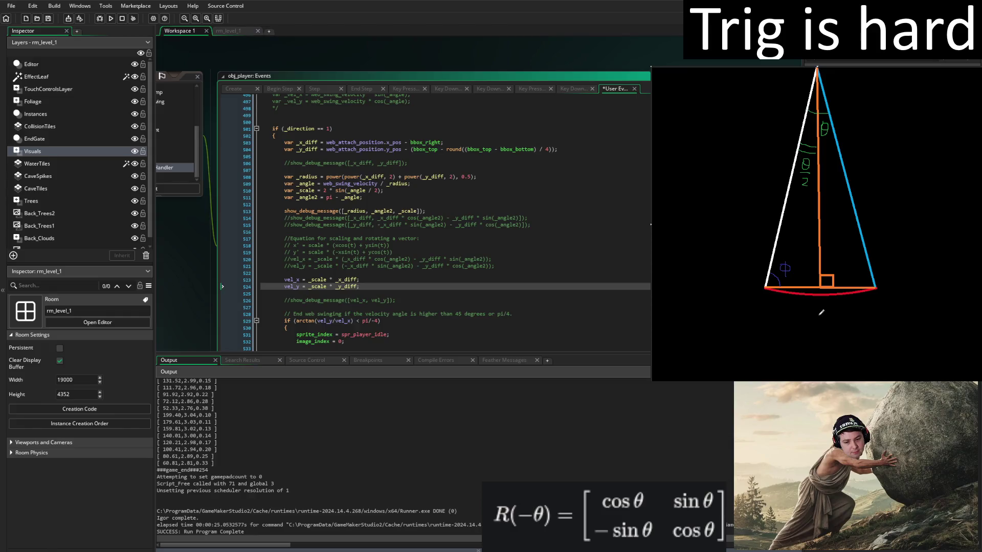
# Write rθ under the red arc and a small v/2 label beside the right-angle mark.
pyautogui.moveTo(807, 311); pyautogui.dragTo(832, 313)
pyautogui.moveTo(799, 271); pyautogui.dragTo(805, 285)
pyautogui.click(364, 287)
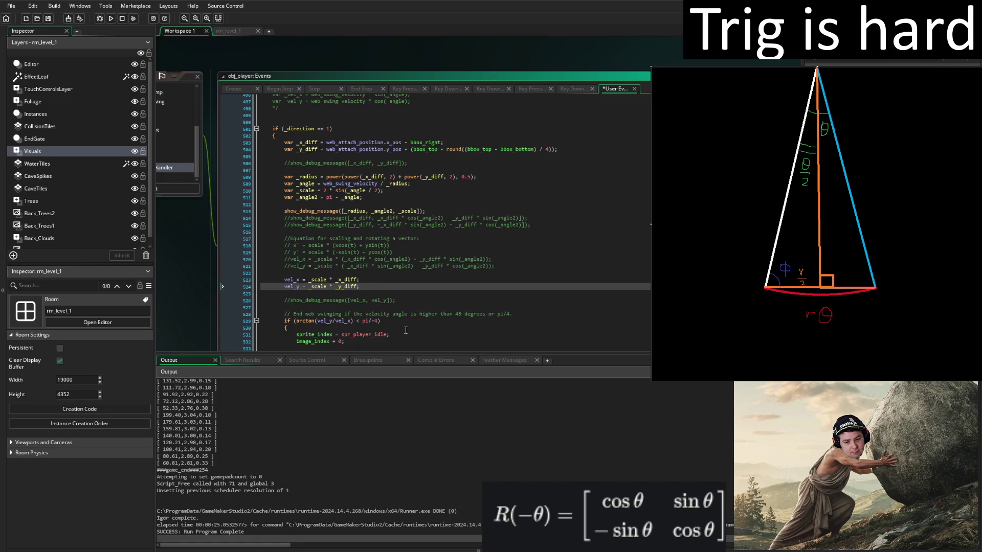
pyautogui.click(376, 282)
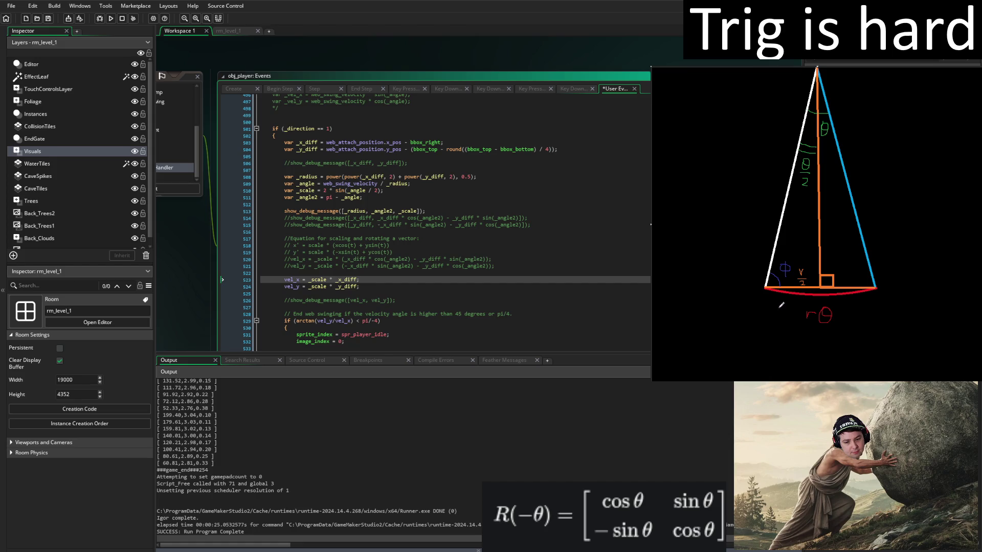
# Write V = rθ and θ = V/r beneath the triangle with the red pen.
pyautogui.moveTo(774, 309)
pyautogui.mouseDown()
pyautogui.moveTo(785, 323)
pyautogui.moveTo(803, 316)
pyautogui.mouseUp()
pyautogui.moveTo(782, 344)
pyautogui.mouseDown()
pyautogui.moveTo(789, 352)
pyautogui.moveTo(782, 340)
pyautogui.mouseUp()
pyautogui.moveTo(774, 349)
pyautogui.mouseDown()
pyautogui.moveTo(803, 352)
pyautogui.moveTo(822, 337)
pyautogui.moveTo(835, 352)
pyautogui.moveTo(822, 368)
pyautogui.moveTo(828, 360)
pyautogui.mouseUp()
# Wrap _angle / 2 in parentheses on line 511 so _angle2 = pi - (_angle / 2), and save.
pyautogui.click(361, 197)
pyautogui.write('/ 2')
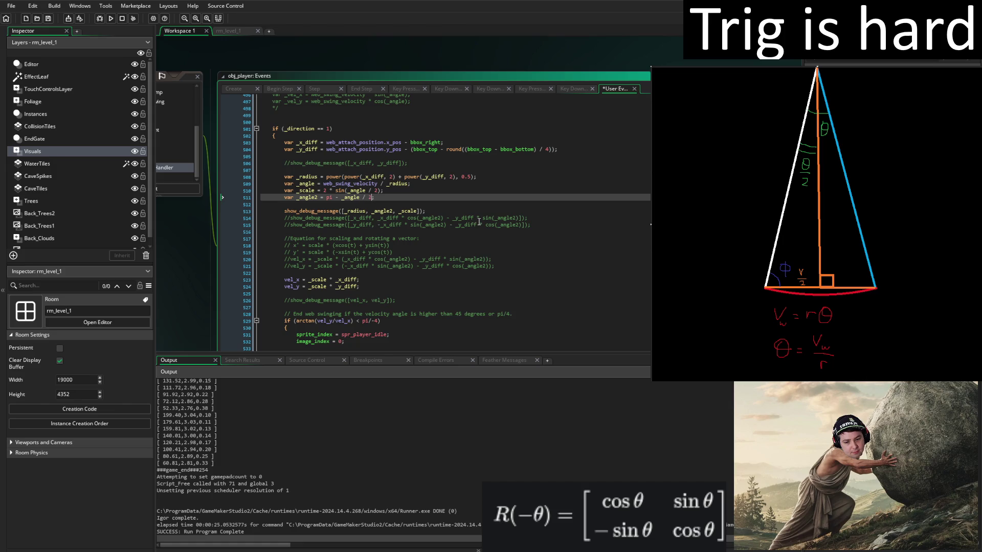
pyautogui.hotkey('ctrl', 's')
pyautogui.click(341, 198)
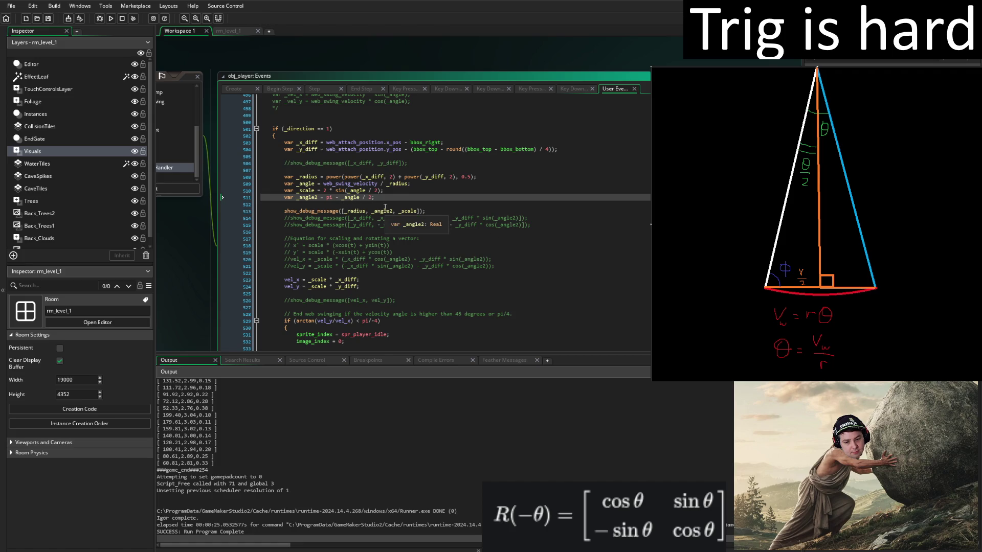
pyautogui.write('(')
pyautogui.write(')')
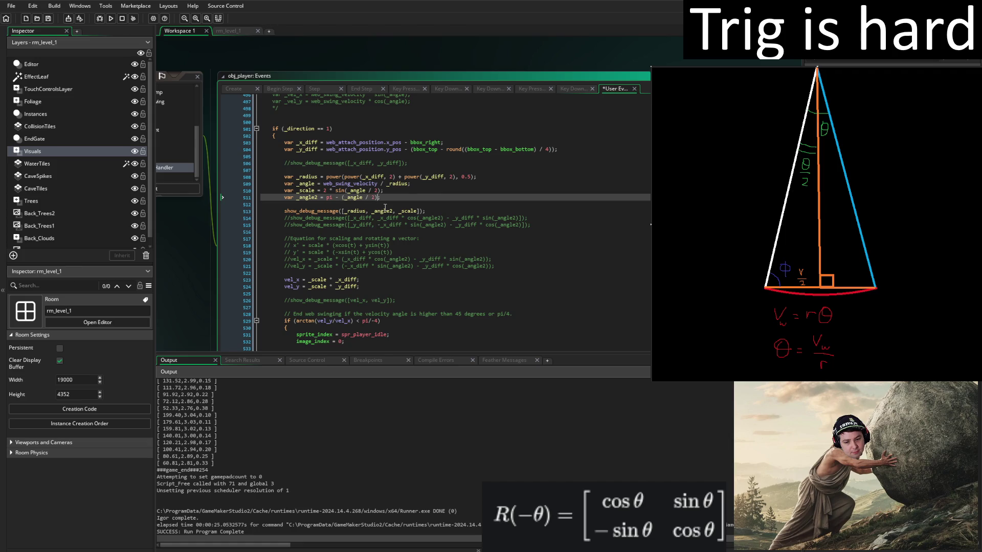
pyautogui.hotkey('ctrl', 's')
# Write φ = π − θ/2 at the diagram's top left, undoing a misdrawn stroke.
pyautogui.moveTo(674, 84)
pyautogui.mouseDown()
pyautogui.moveTo(668, 104)
pyautogui.moveTo(689, 95)
pyautogui.mouseUp()
pyautogui.moveTo(698, 85)
pyautogui.mouseDown()
pyautogui.moveTo(698, 105)
pyautogui.moveTo(710, 83)
pyautogui.moveTo(719, 97)
pyautogui.moveTo(726, 86)
pyautogui.moveTo(699, 103)
pyautogui.moveTo(714, 105)
pyautogui.moveTo(731, 97)
pyautogui.moveTo(741, 72)
pyautogui.moveTo(747, 108)
pyautogui.mouseUp()
pyautogui.hotkey('ctrl', 'z')
pyautogui.hotkey('ctrl', 'z')
pyautogui.hotkey('ctrl', 'z')
pyautogui.hotkey('ctrl', 'z')
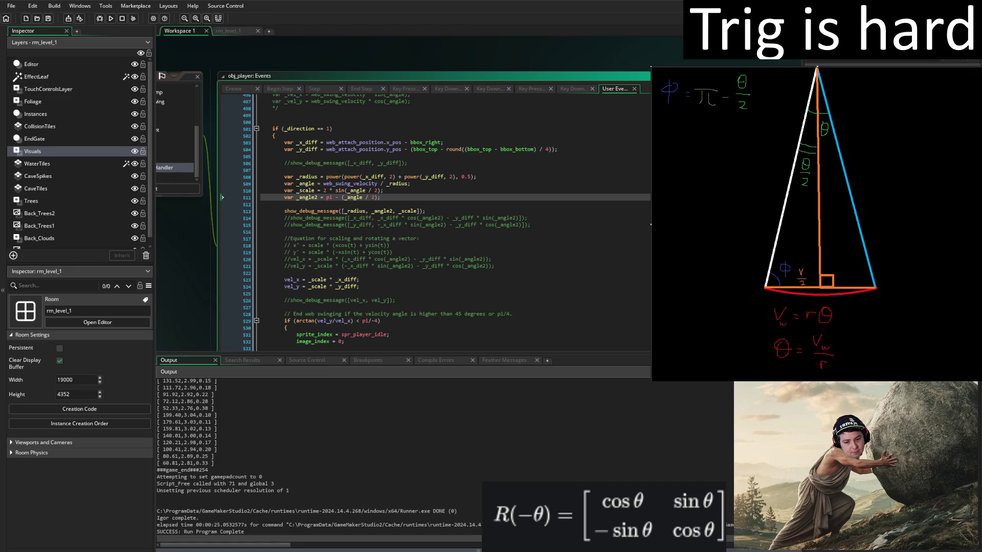
# Make line 523 read vel_x = _scale * (_x_diff * cos(_angle2) + _y_diff * sin(_angle2)).
pyautogui.click(368, 280)
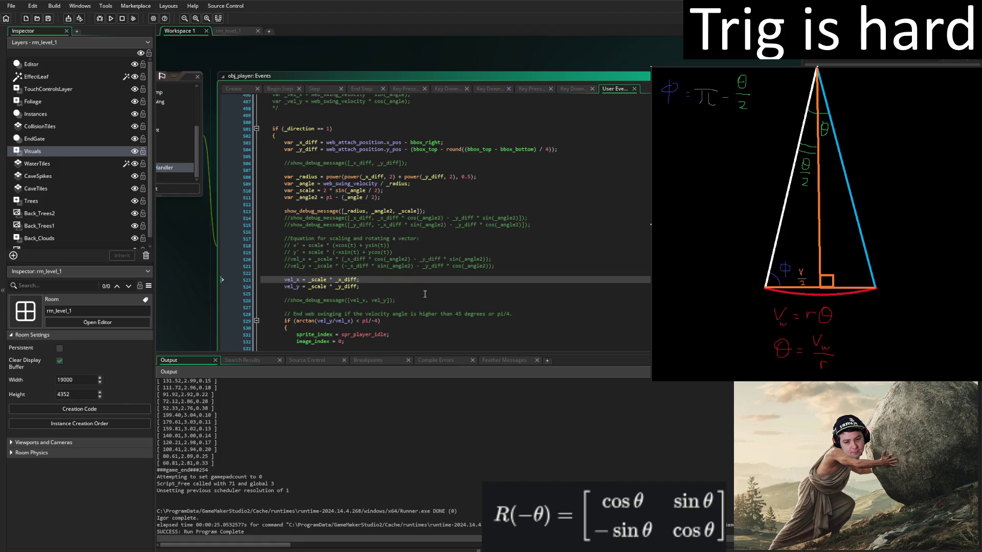
pyautogui.write('(')
pyautogui.write(')')
pyautogui.press('Left')
pyautogui.write('* ')
pyautogui.write('cos(')
pyautogui.write('_angle')
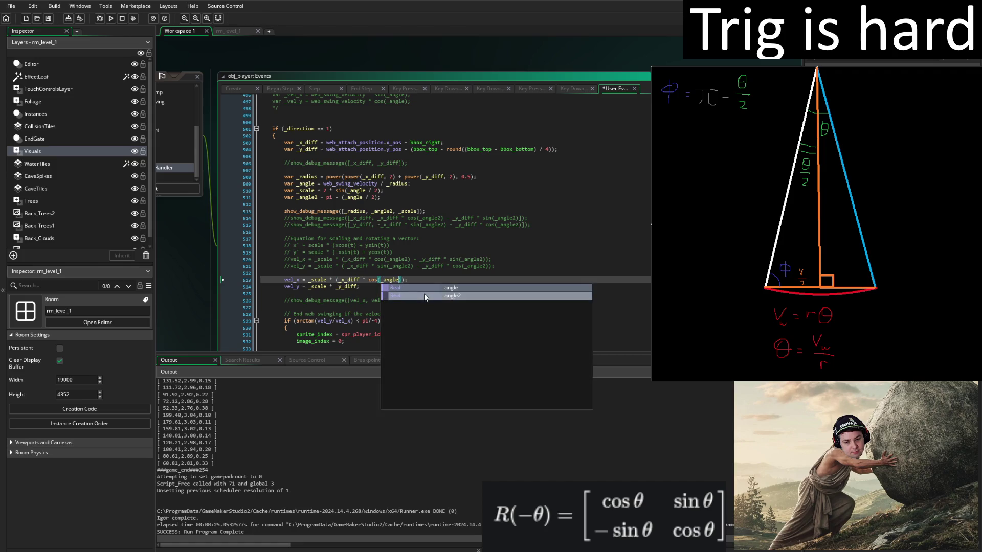
pyautogui.write('2) + ')
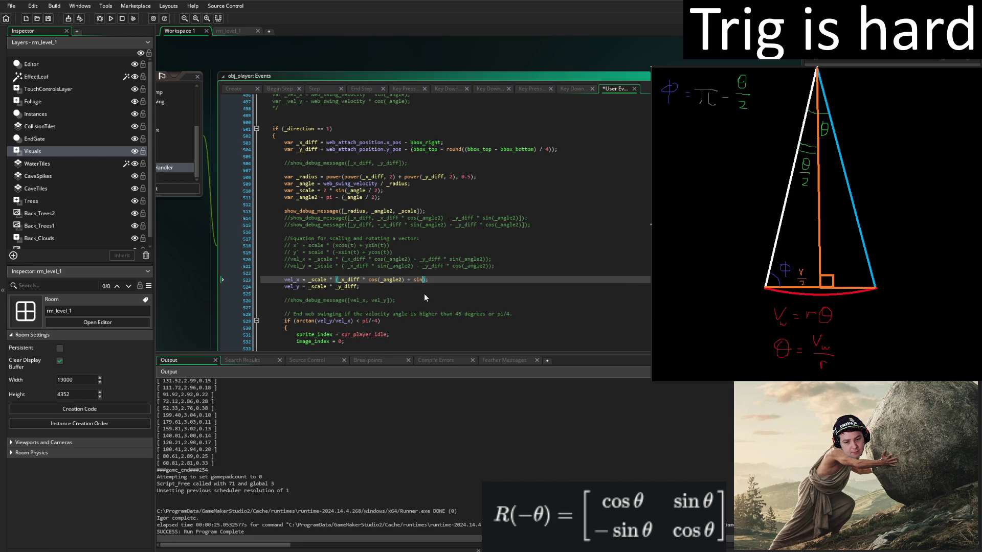
pyautogui.write('s')
pyautogui.press('BackSpace')
pyautogui.write('_y')
pyautogui.press('Return')
pyautogui.write('sin(')
pyautogui.write('_angle2')
pyautogui.click(333, 287)
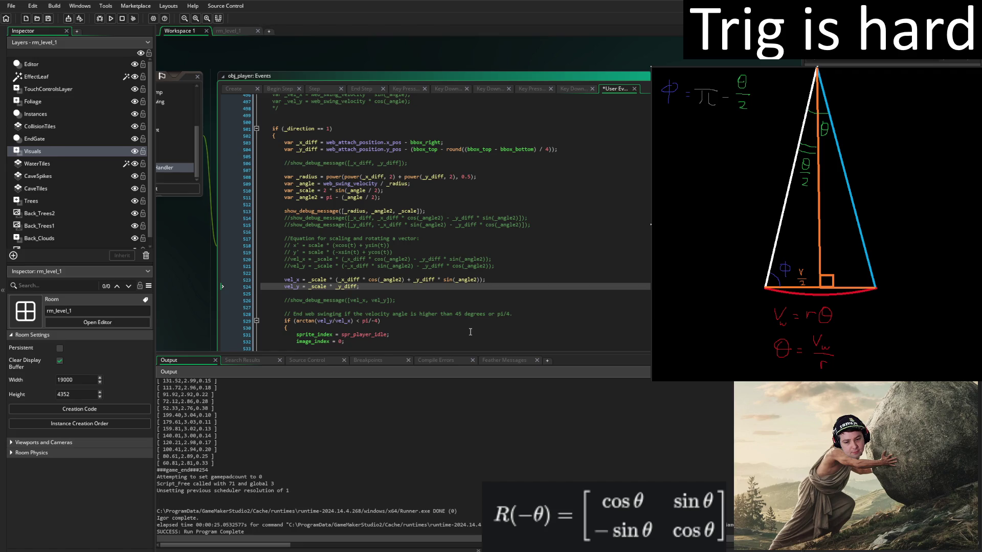
# Start line 524's vel_y expression as _scale * (_x_diff * -sin(_angle2).
pyautogui.press('BackSpace')
pyautogui.press('BackSpace')
pyautogui.write('x')
pyautogui.press('Left')
pyautogui.press('Left')
pyautogui.write('(')
pyautogui.press('Left')
pyautogui.write('*')
pyautogui.write('-')
pyautogui.write('sin(')
pyautogui.write('_ang')
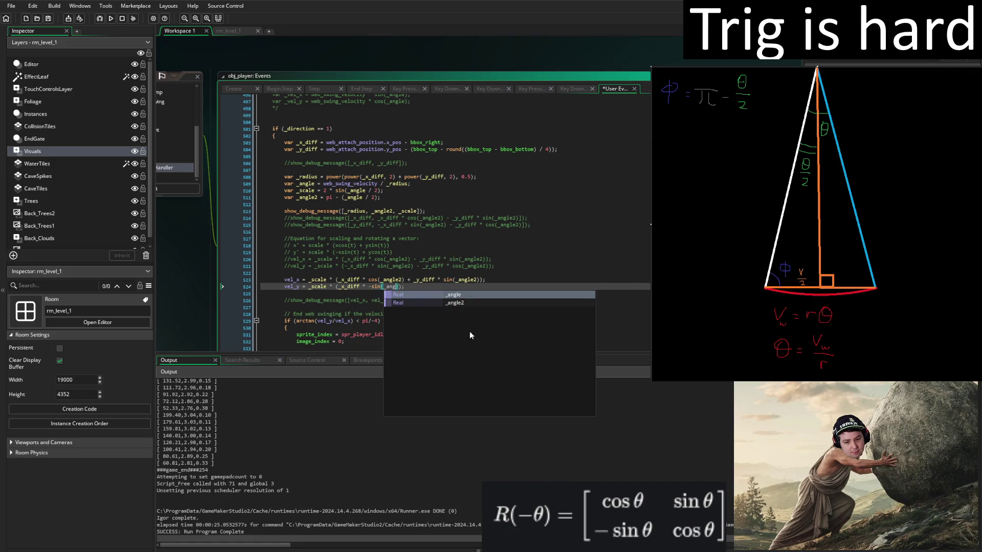
pyautogui.press('Down')
pyautogui.press('Return')
pyautogui.press('Right')
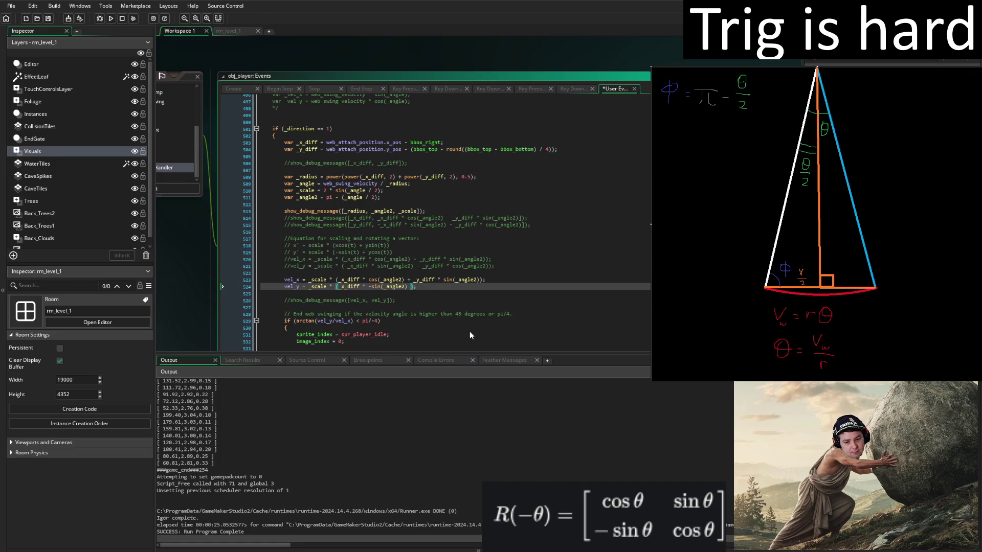
# Finish vel_y with + _y_diff * cos(_angle2)), then save and run the game.
pyautogui.write('+ ')
pyautogui.write('_y_diff')
pyautogui.write(' * cose')
pyautogui.press('BackSpace')
pyautogui.write('(')
pyautogui.write('_angle2')
pyautogui.press('BackSpace')
pyautogui.press('BackSpace')
pyautogui.press('BackSpace')
pyautogui.hotkey('ctrl', 's')
pyautogui.press('F5')
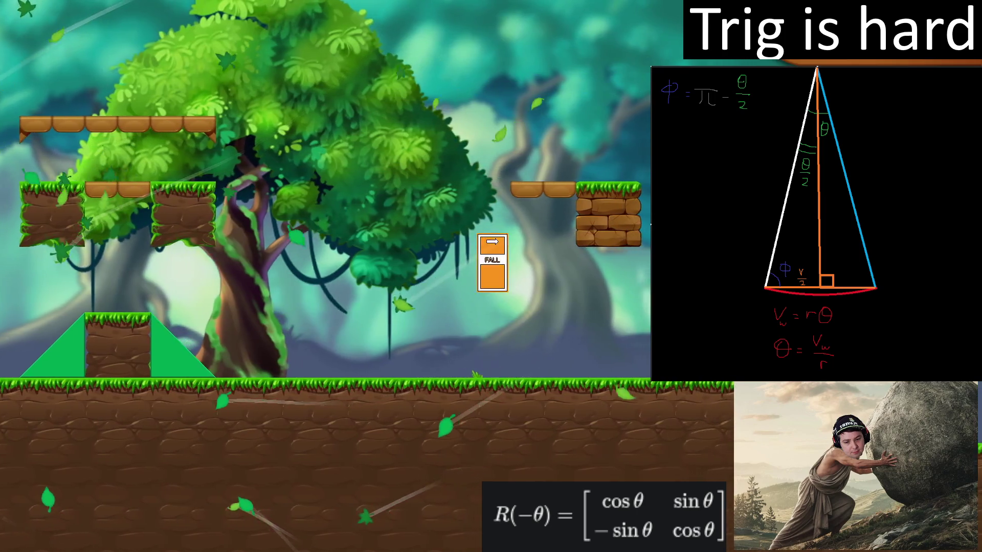
# Close the game and scroll the Output log up to read radius, _angle2 and scale values.
pyautogui.press('Escape')
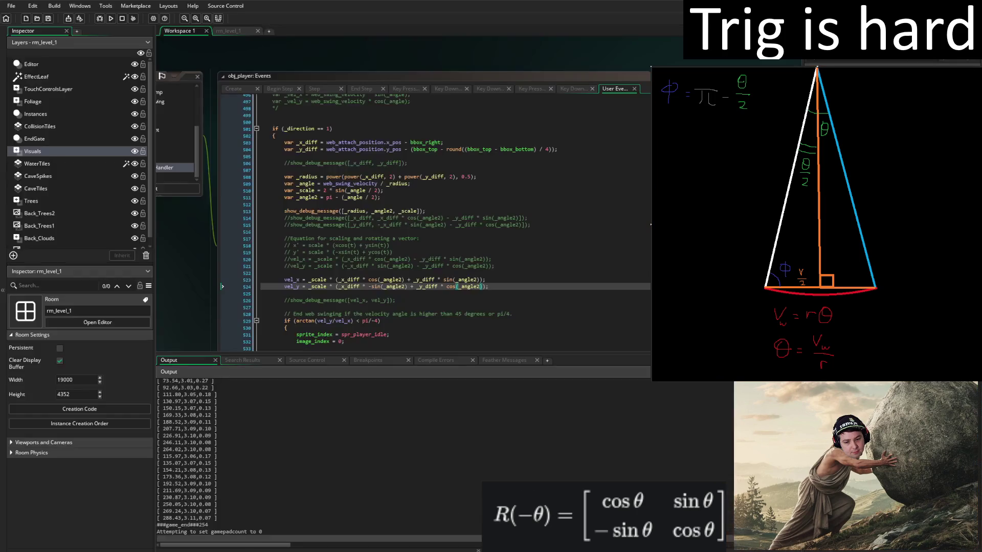
pyautogui.scroll(10, 328, 454)
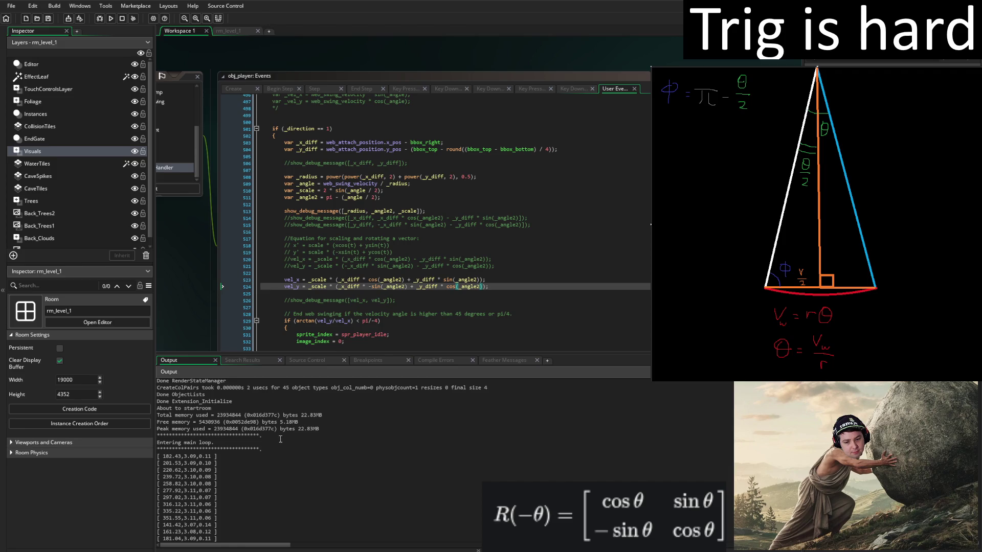
# Try adding / 2 to cos(_angle2) on the vel_x line, then undo it.
pyautogui.click(403, 280)
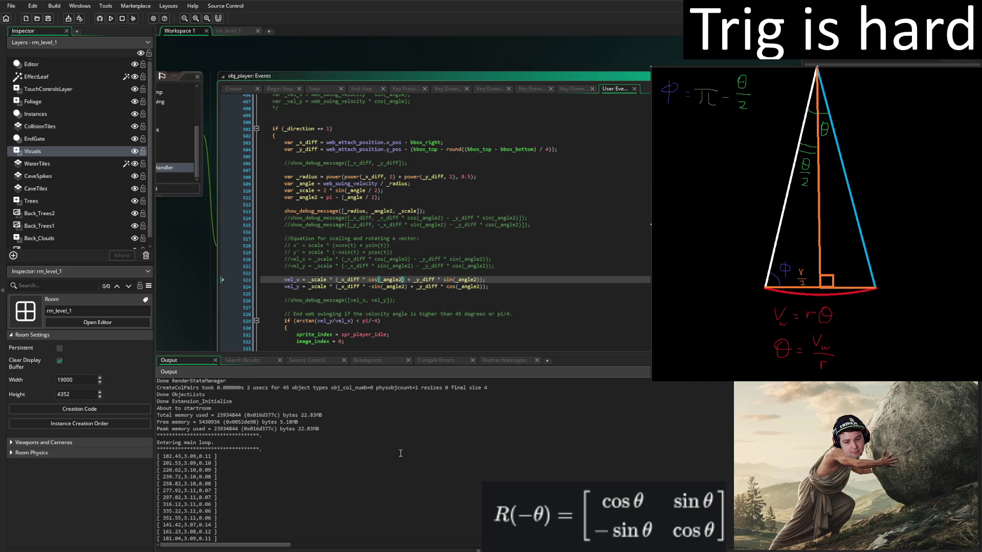
pyautogui.write('/ 2')
pyautogui.click(404, 287)
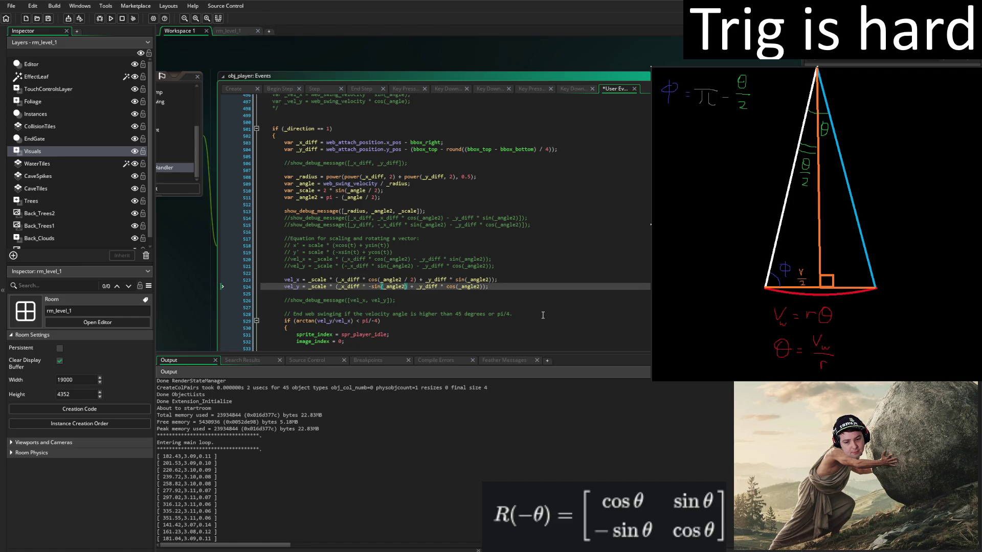
pyautogui.hotkey('ctrl', 'z')
pyautogui.hotkey('ctrl', 'z')
# Change _angle2 to (pi / 2) - (_angle / 2), save, and run the game.
pyautogui.click(377, 197)
pyautogui.write('-')
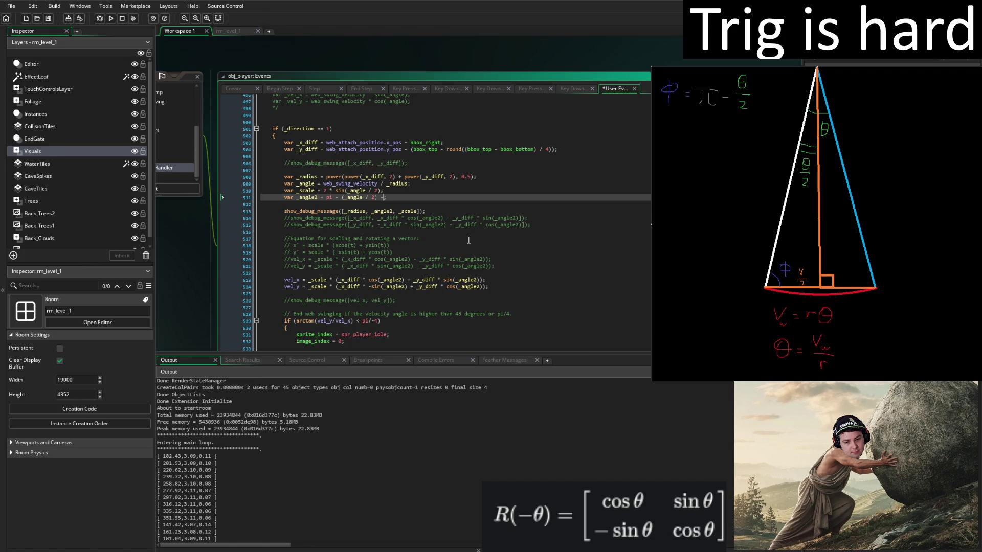
pyautogui.press('BackSpace')
pyautogui.press('BackSpace')
pyautogui.write('/2')
pyautogui.press('BackSpace')
pyautogui.write('/ 2')
pyautogui.write(') - (')
pyautogui.hotkey('ctrl', 's')
pyautogui.click(111, 21)
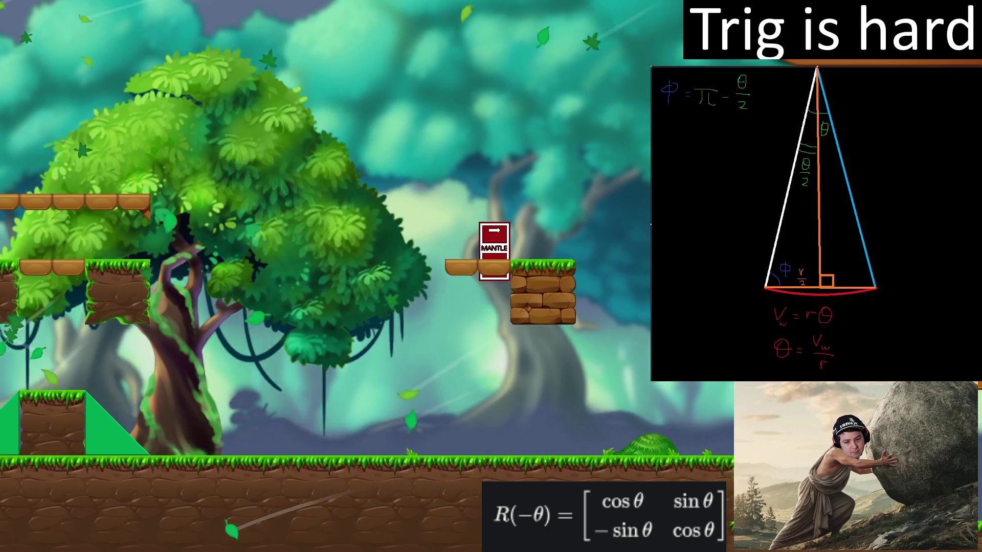
# Test the swing by moving left, jumping onto the brick platform and walking off, then close the game.
pyautogui.press('Left')
pyautogui.press('space')
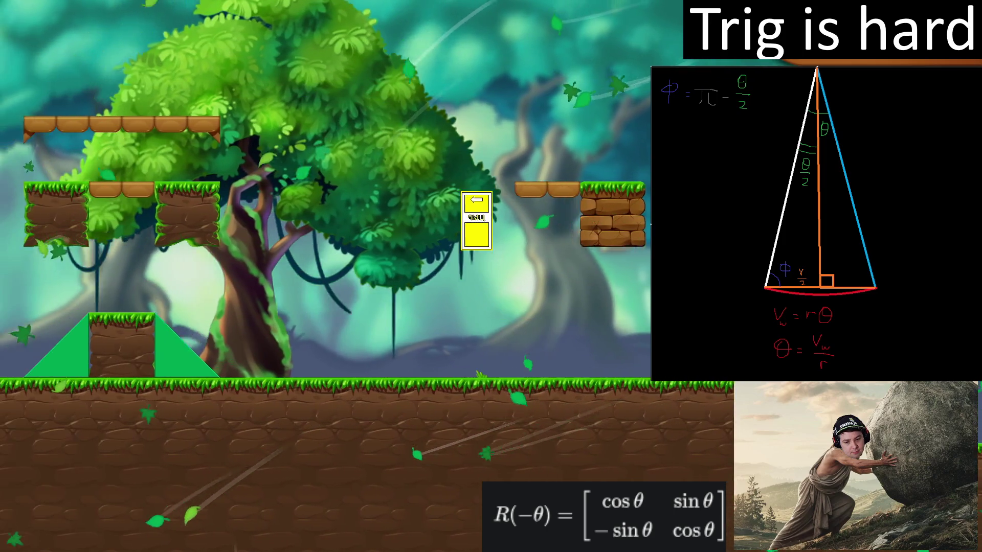
pyautogui.press('Right')
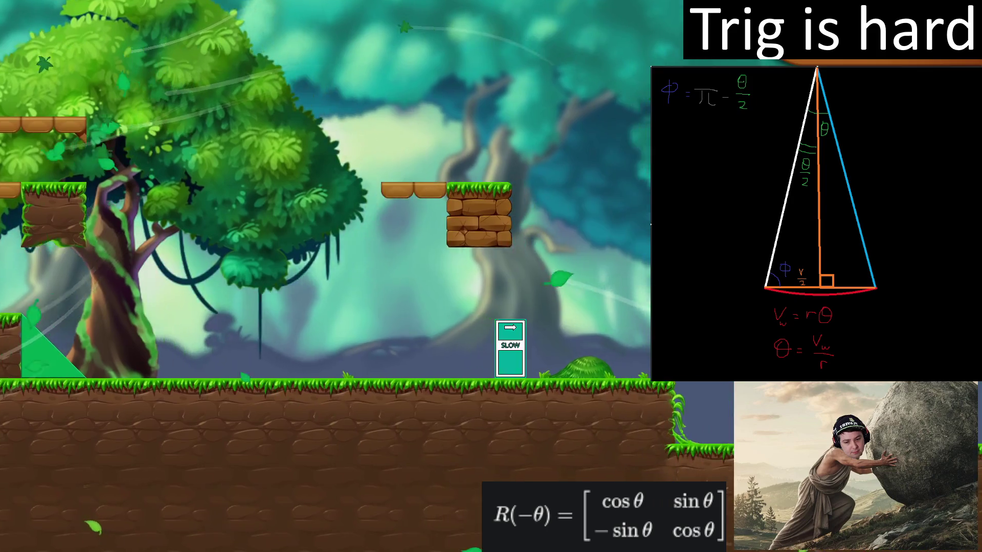
pyautogui.press('space')
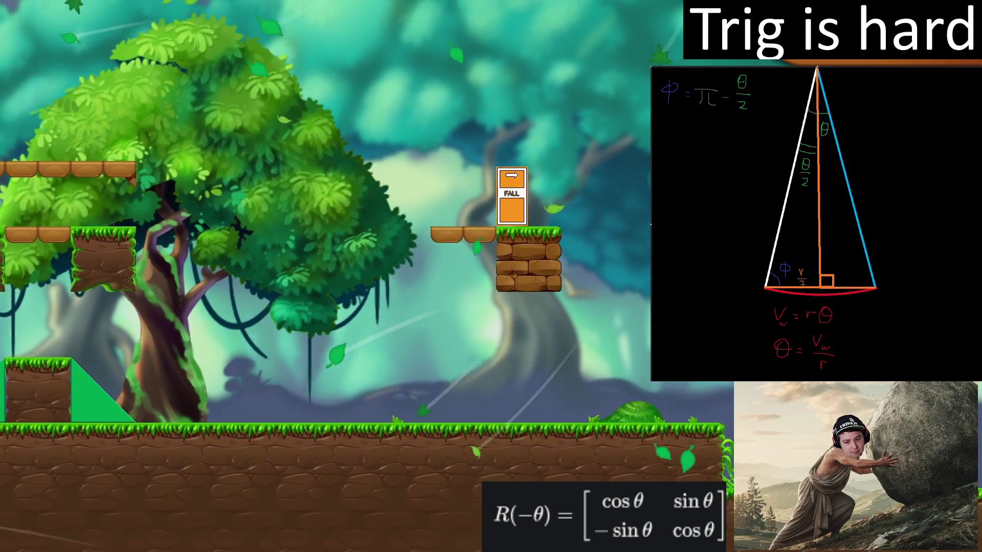
pyautogui.press('Left')
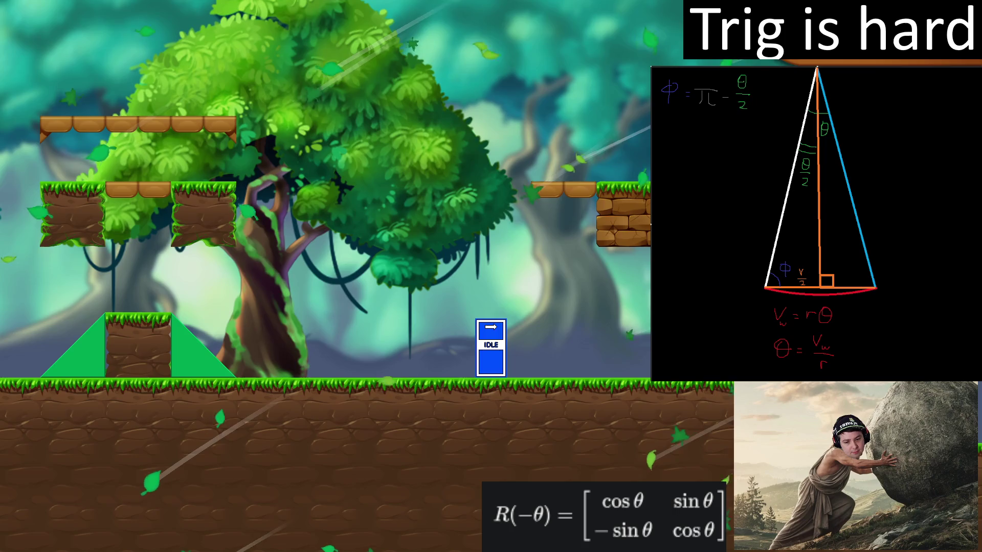
pyautogui.press('Escape')
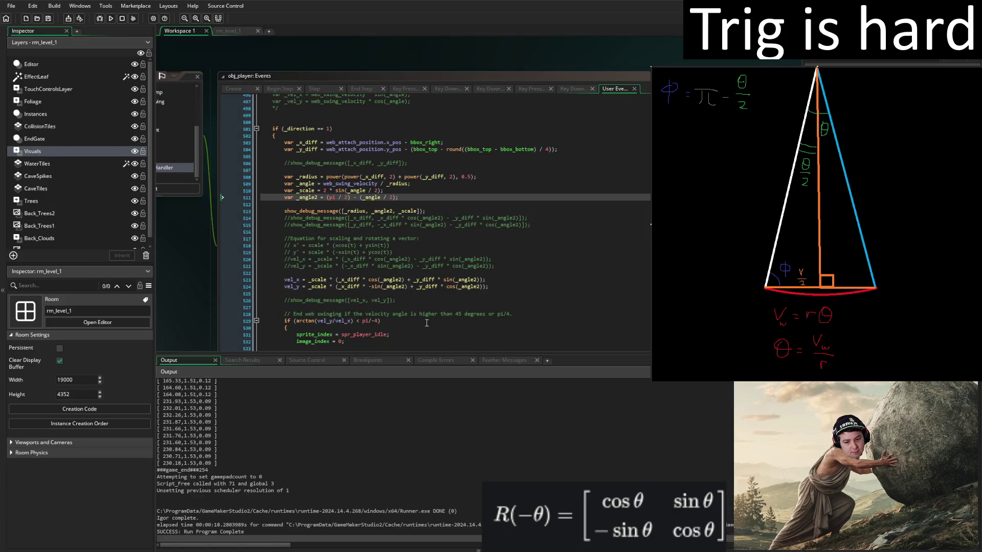
# Delete the minus sign before sin(_angle2) on the vel_y line.
pyautogui.click(372, 287)
pyautogui.press('BackSpace')
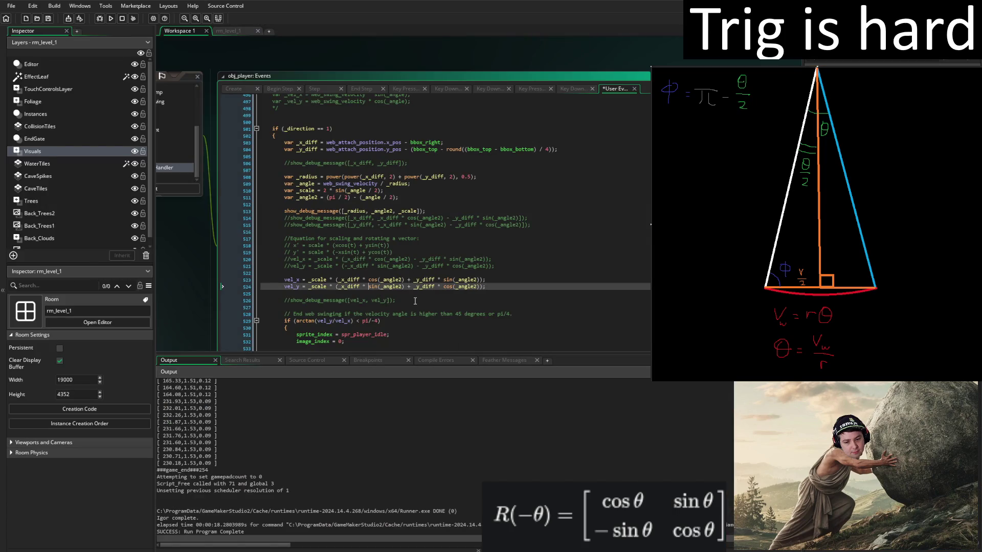
pyautogui.click(444, 279)
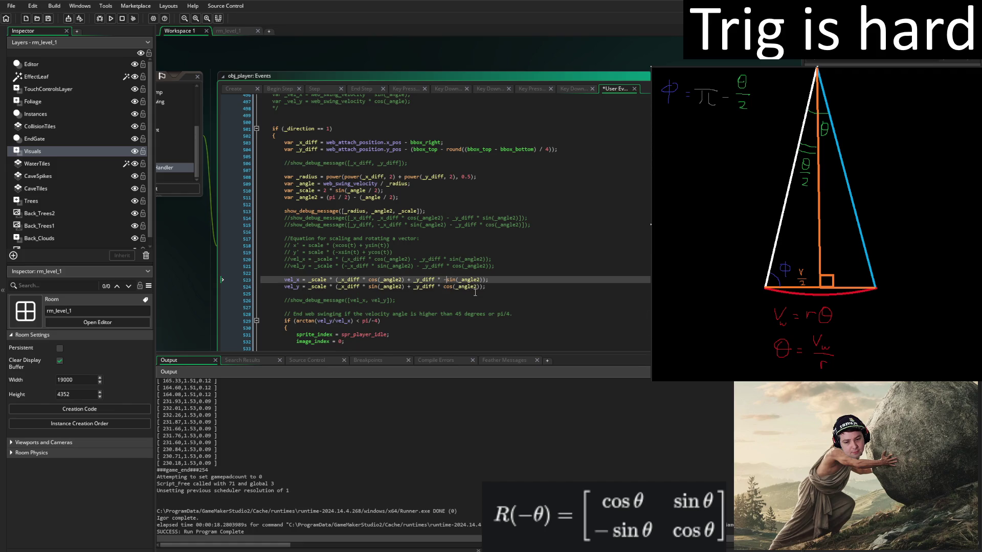
# Make vel_x subtract the _y_diff sine term and run the platformer again.
pyautogui.hotkey('ctrl', 'z')
pyautogui.hotkey('ctrl', 'z')
pyautogui.click(110, 18)
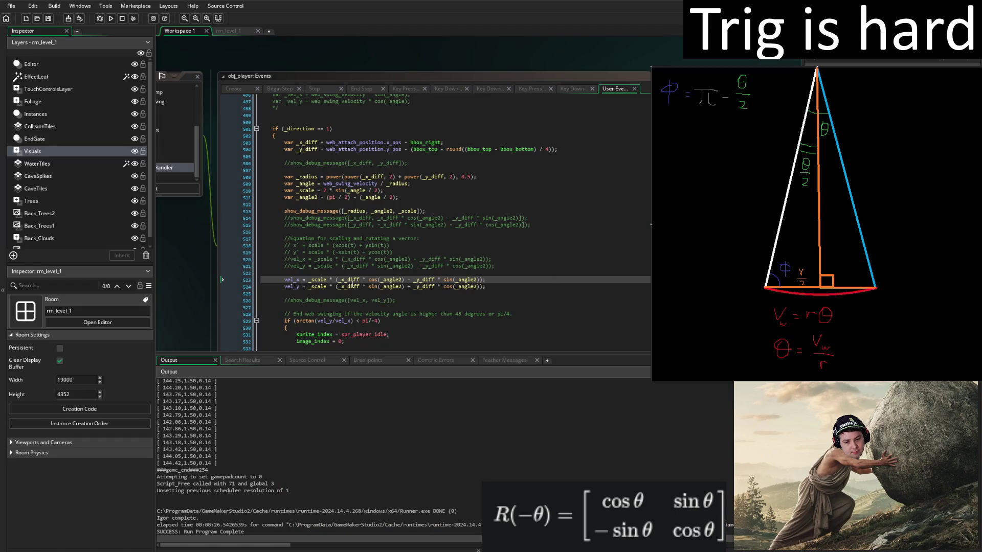
# Correct the signs in the commented x' and y' rotation equations.
pyautogui.click(362, 245)
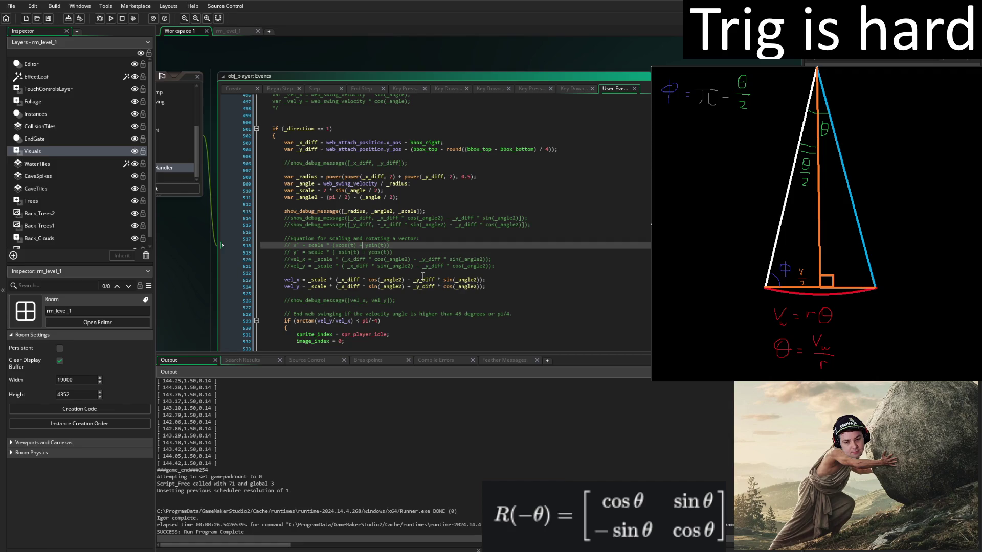
pyautogui.press('BackSpace')
pyautogui.click(339, 252)
pyautogui.press('BackSpace')
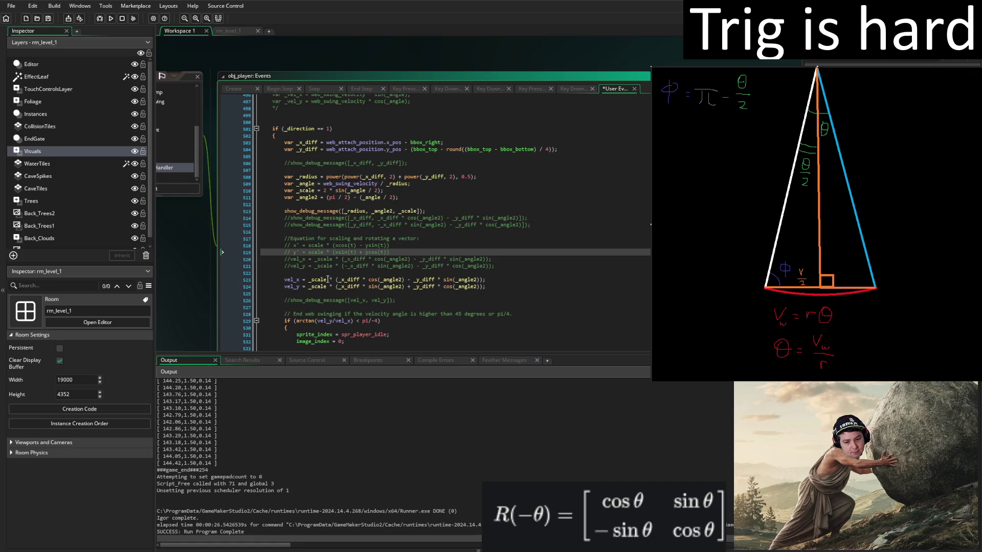
# Delete the outdated commented velocity lines, the extra blank lines and the two commented debug message lines.
pyautogui.moveTo(285, 279); pyautogui.dragTo(284, 257)
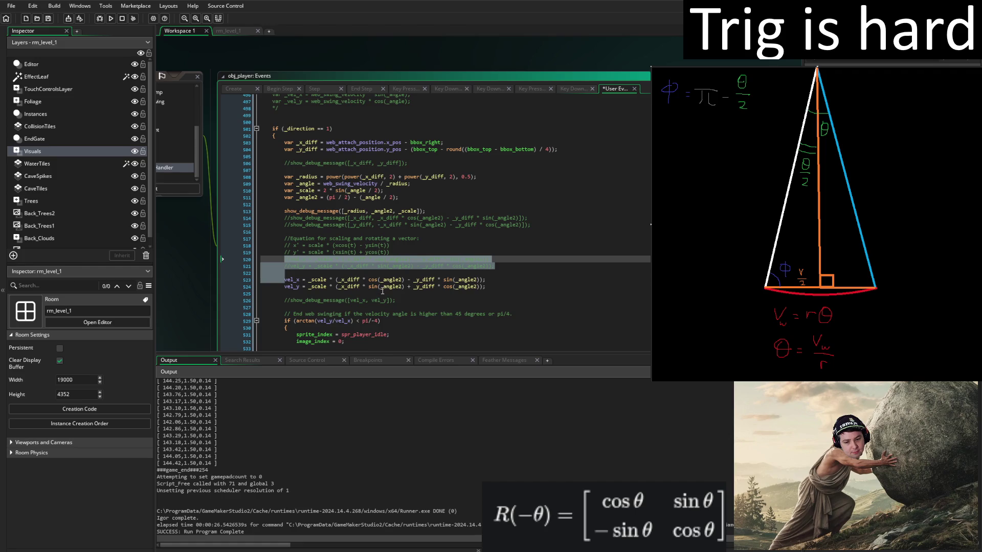
pyautogui.press('BackSpace')
pyautogui.hotkey('ctrl', 's')
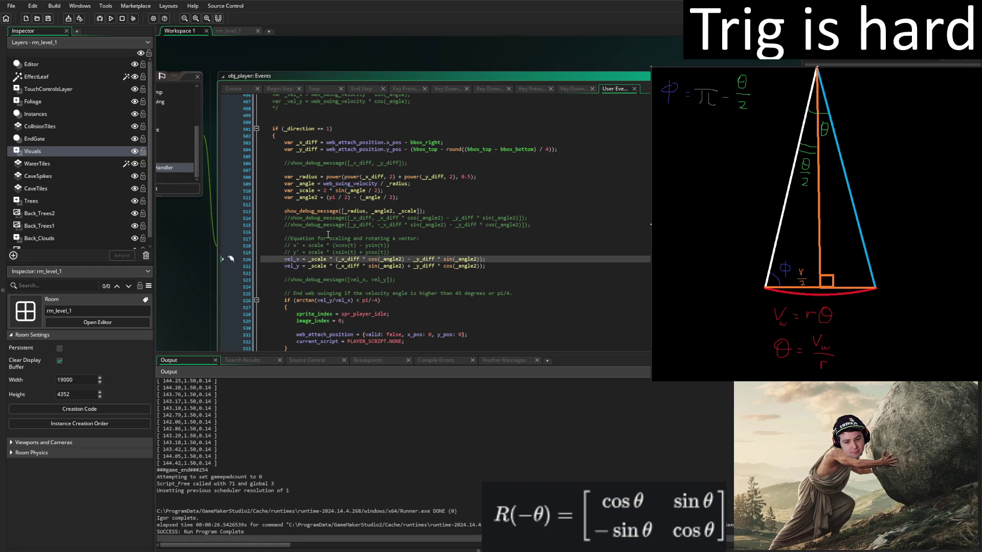
pyautogui.scroll(-3, 457, 285)
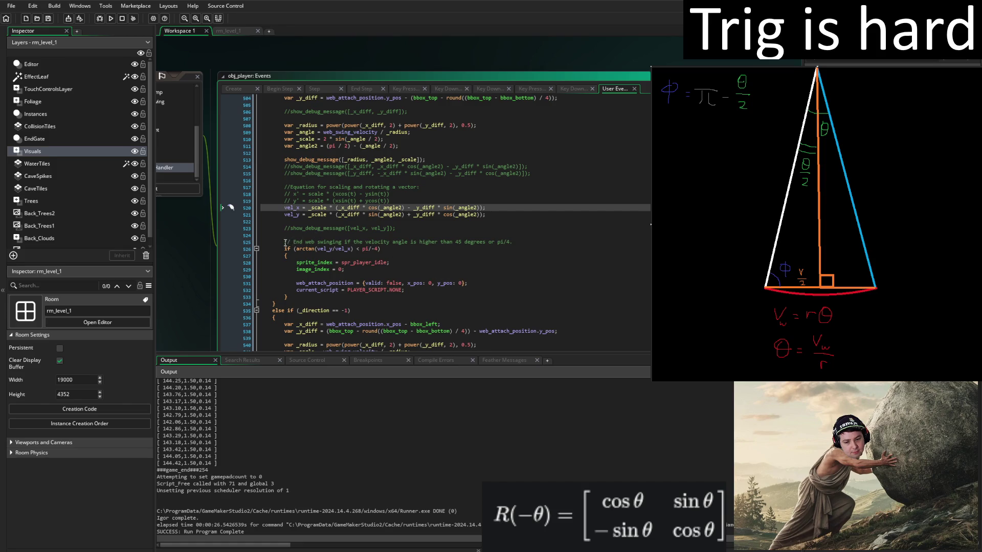
pyautogui.moveTo(285, 237); pyautogui.dragTo(284, 229)
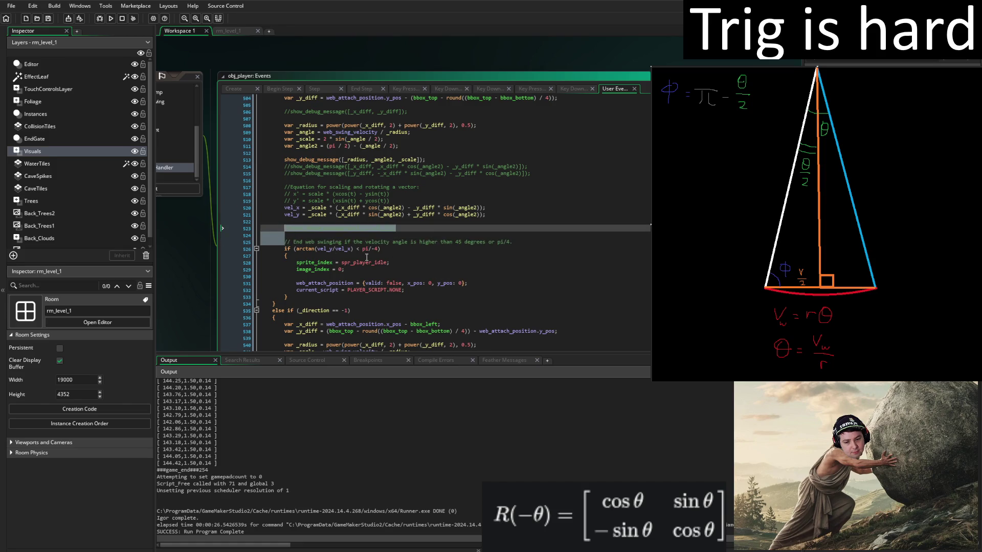
pyautogui.press('BackSpace')
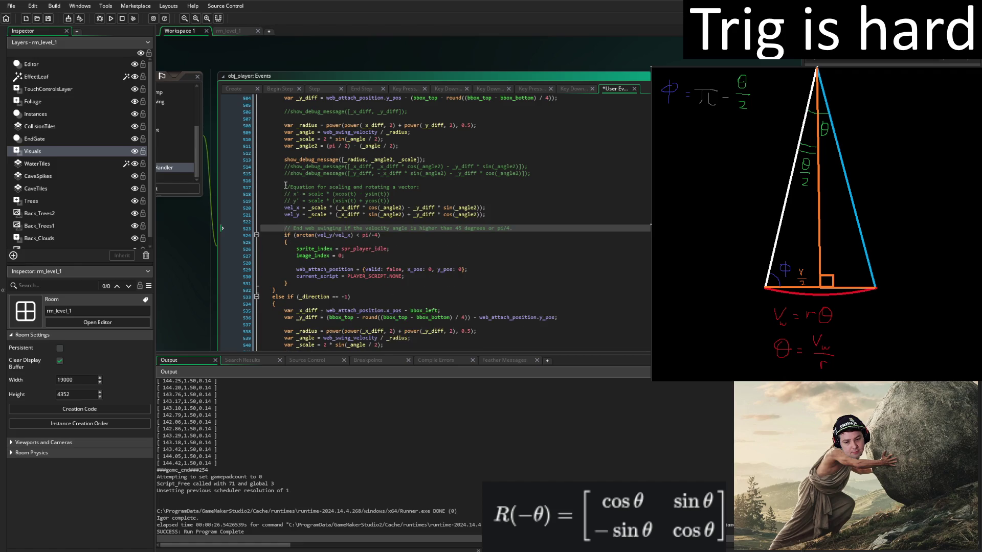
pyautogui.click(286, 181)
pyautogui.moveTo(286, 181); pyautogui.dragTo(285, 167)
pyautogui.press('BackSpace')
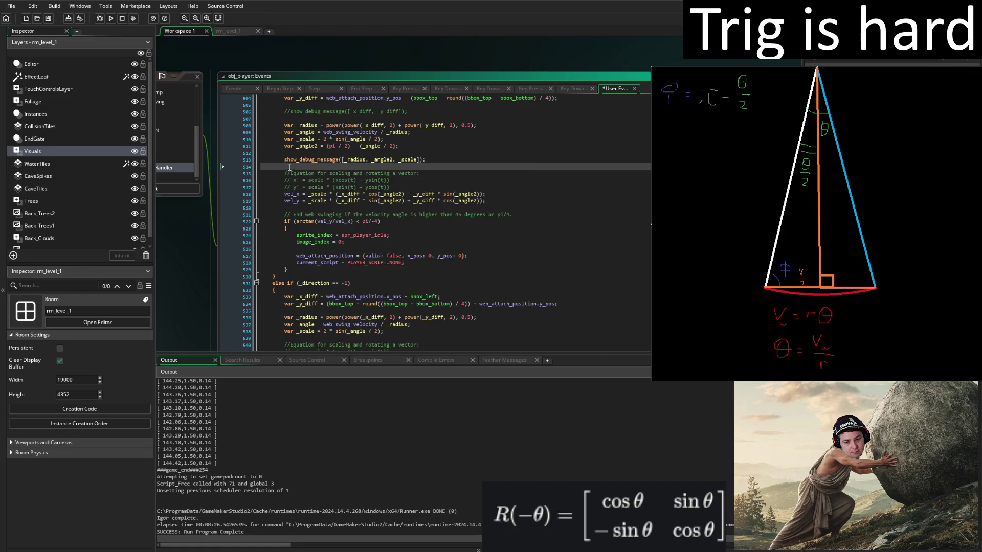
# Comment out the show_debug_message line with // and save.
pyautogui.press('Up')
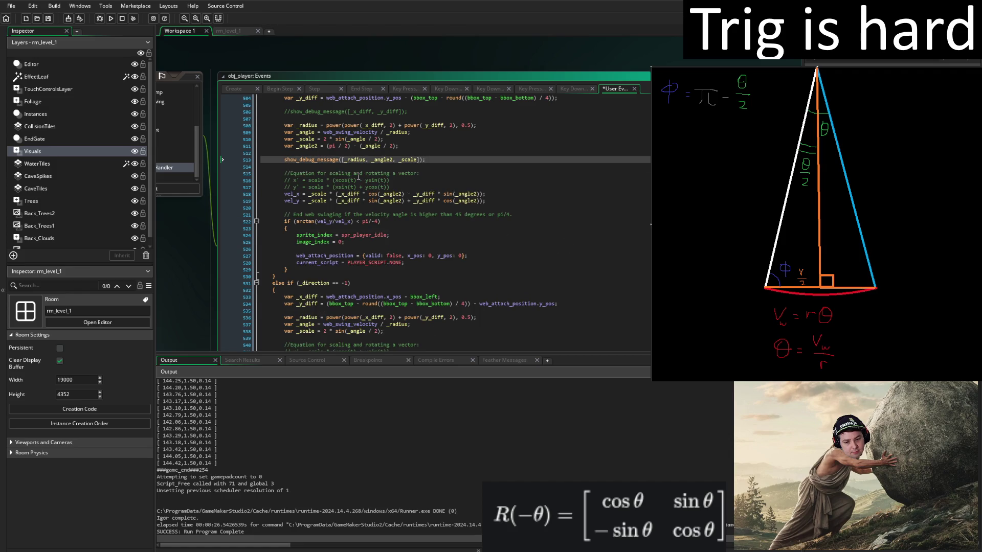
pyautogui.write('//')
pyautogui.hotkey('ctrl', 's')
pyautogui.click(505, 182)
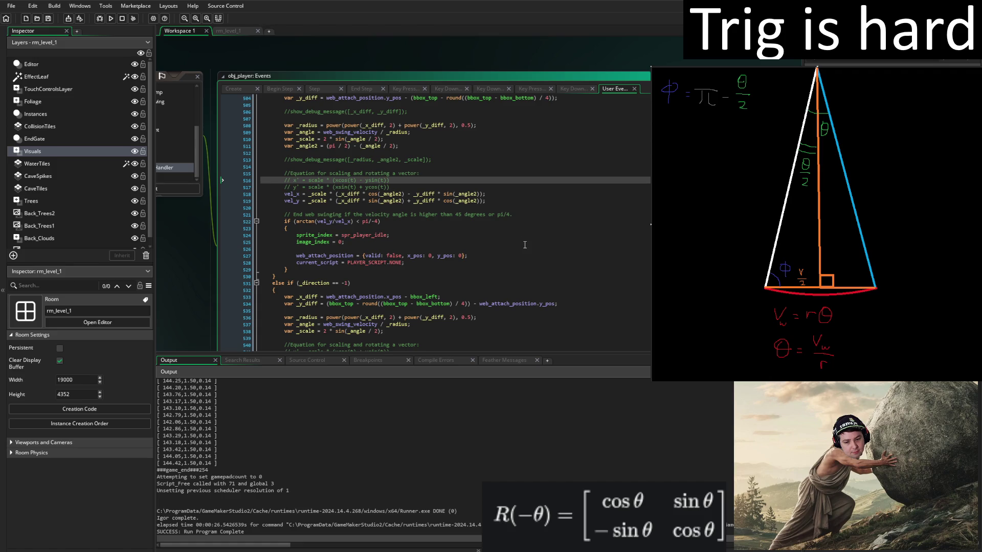
# Rewrite line 534 to start with web_attach_position.y_pos minus the bbox_top term, and save.
pyautogui.doubleClick(548, 303)
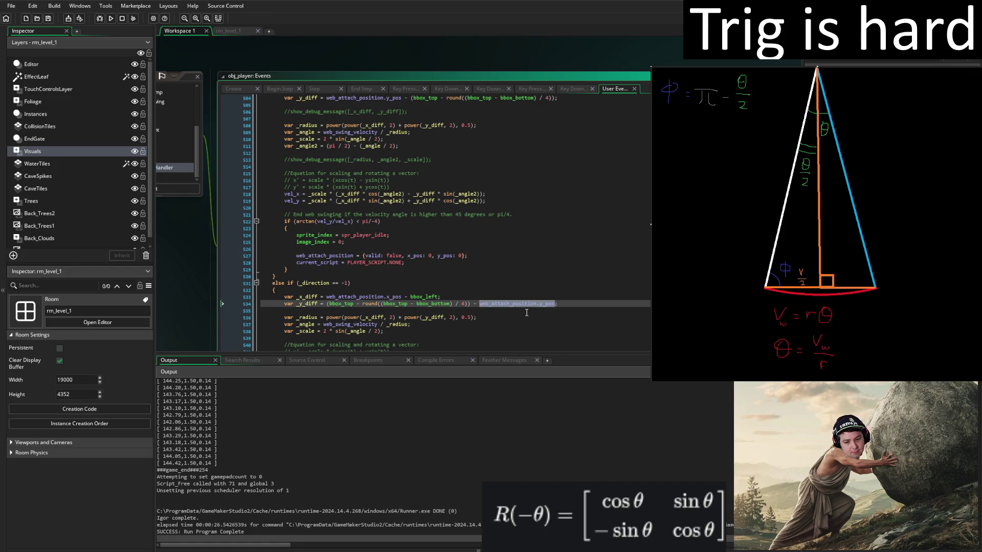
pyautogui.press('BackSpace')
pyautogui.press('BackSpace')
pyautogui.press('BackSpace')
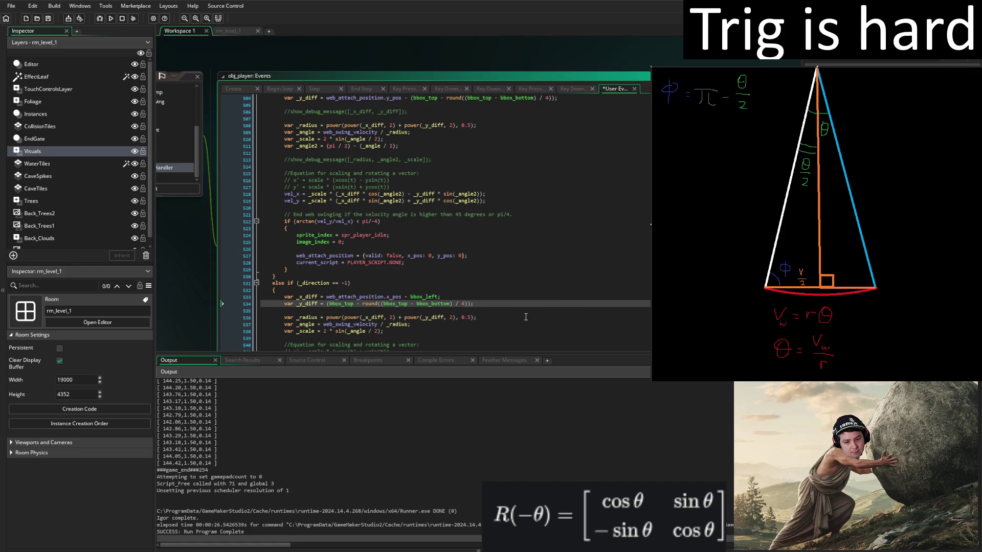
pyautogui.click(327, 304)
pyautogui.write('web_attach_position.y_pos')
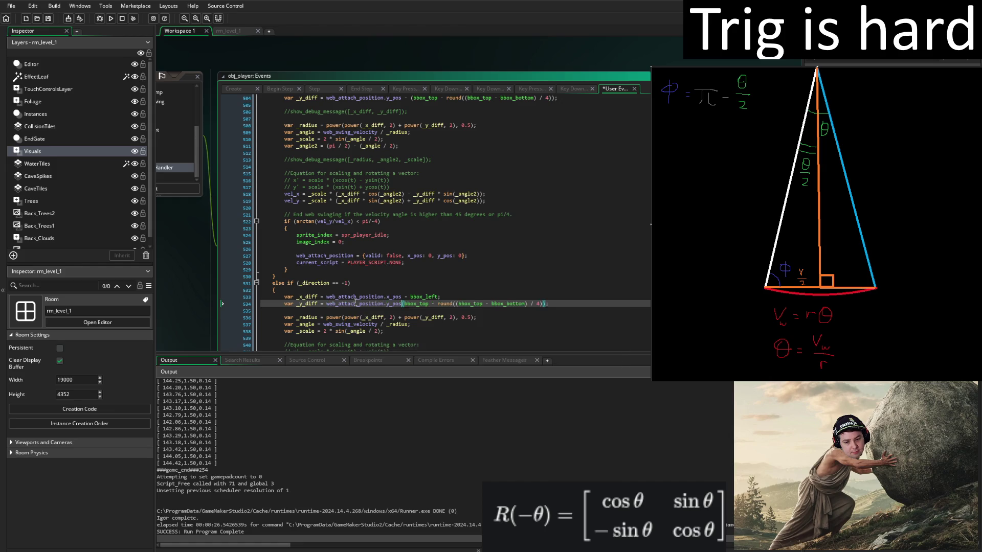
pyautogui.write(' -')
pyautogui.hotkey('ctrl', 's')
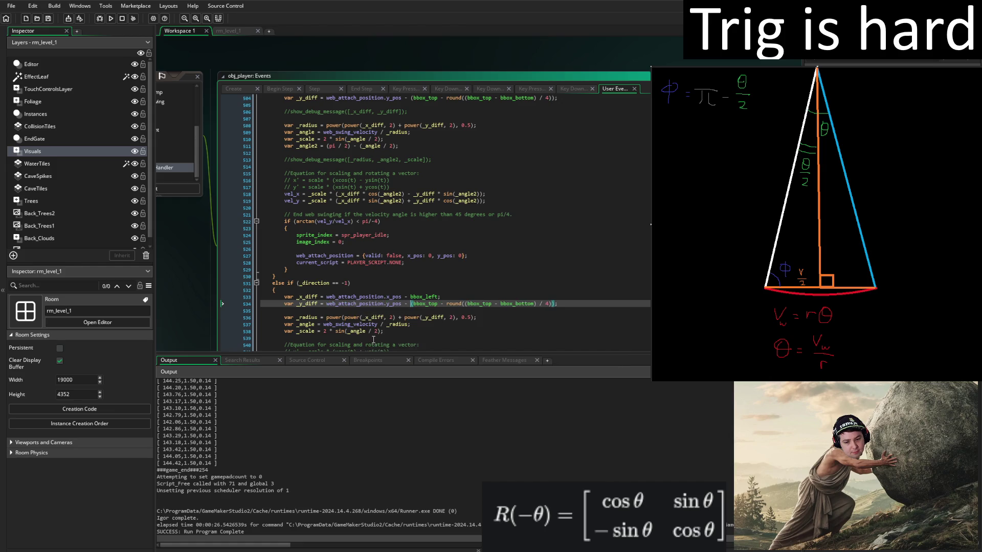
# Add 'var _angle2 = (pi / 2) - (_angle / 2);' after line 538.
pyautogui.scroll(-2, 439, 321)
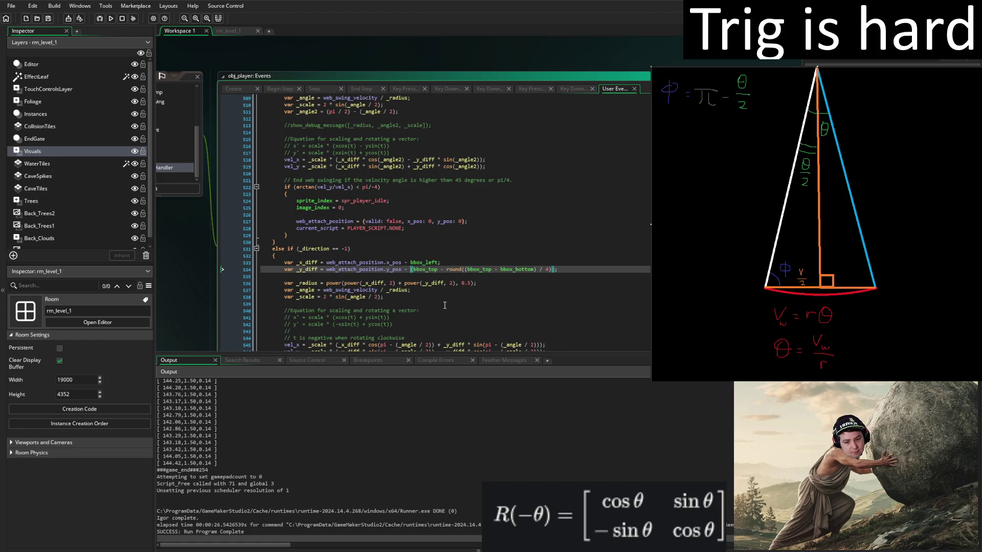
pyautogui.click(405, 298)
pyautogui.press('Return')
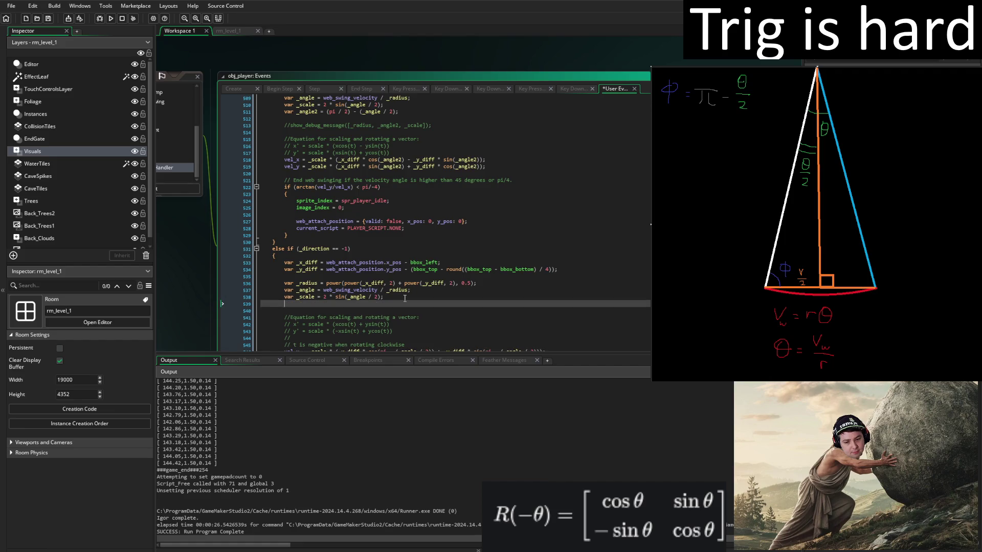
pyautogui.write('var _angle2 = (')
pyautogui.write('pi / 2) - ')
pyautogui.write('(')
pyautogui.write('_angle')
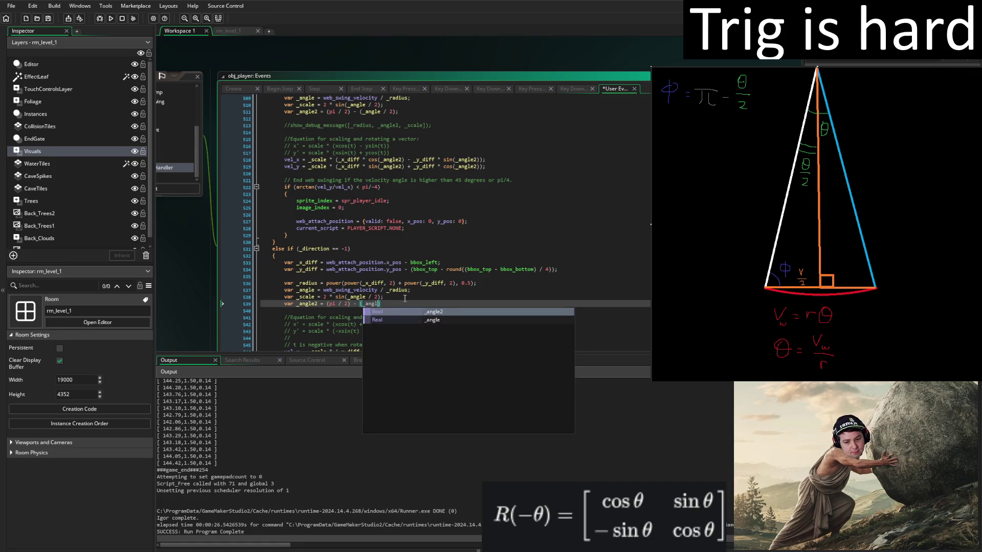
pyautogui.write(' / 2)')
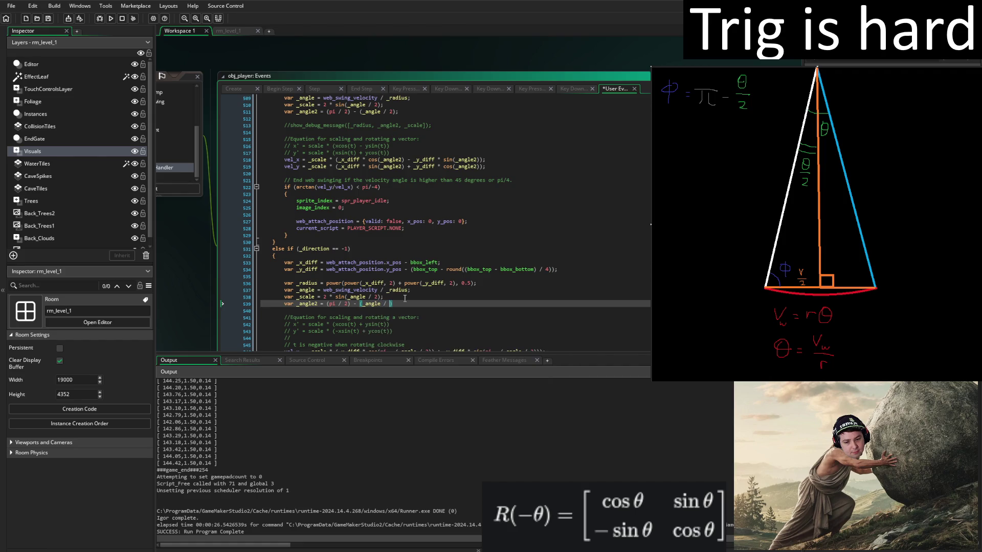
pyautogui.write(';')
# Delete the clockwise rotation comment and label the left and right swing comments clockwise and counterclockwise.
pyautogui.scroll(-3, 407, 306)
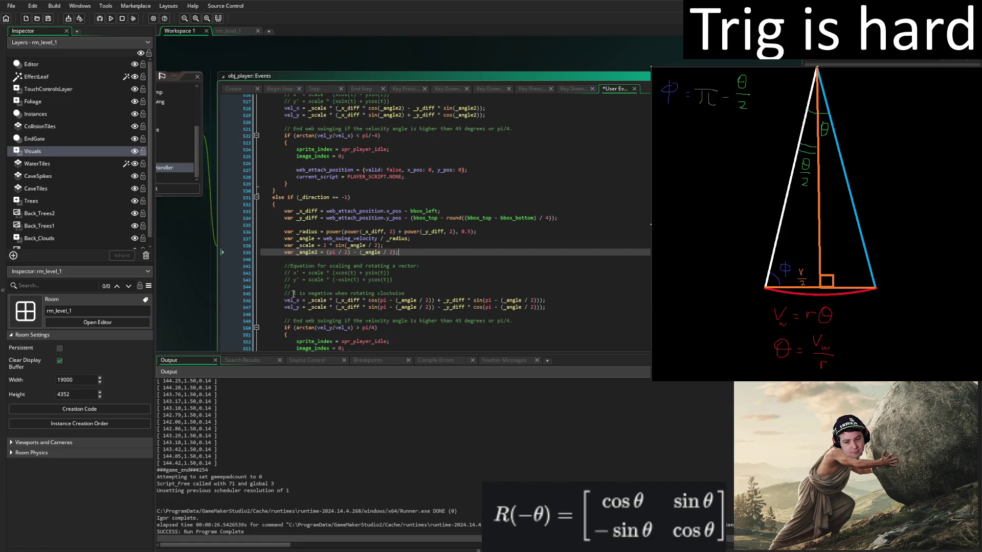
pyautogui.moveTo(285, 300); pyautogui.dragTo(284, 293)
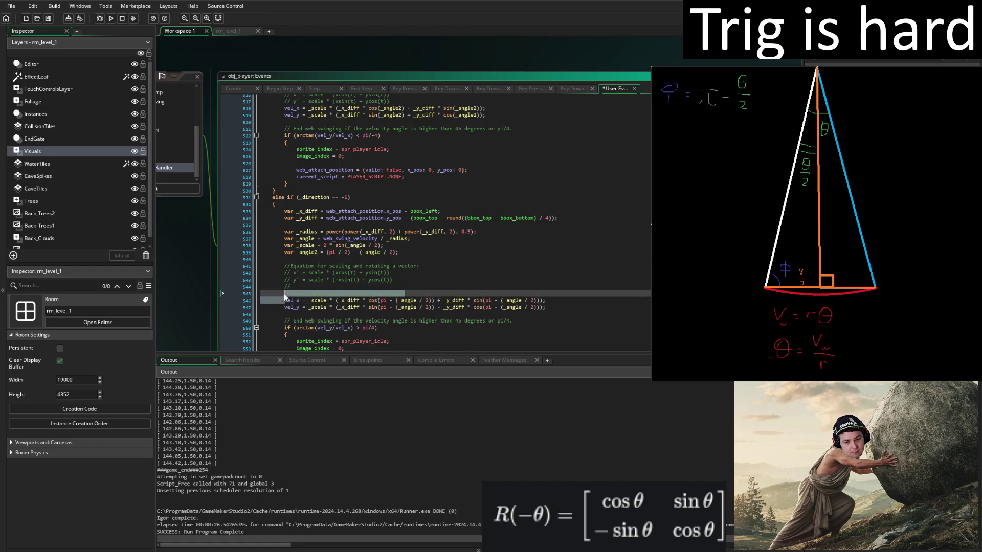
pyautogui.press('BackSpace')
pyautogui.press('BackSpace')
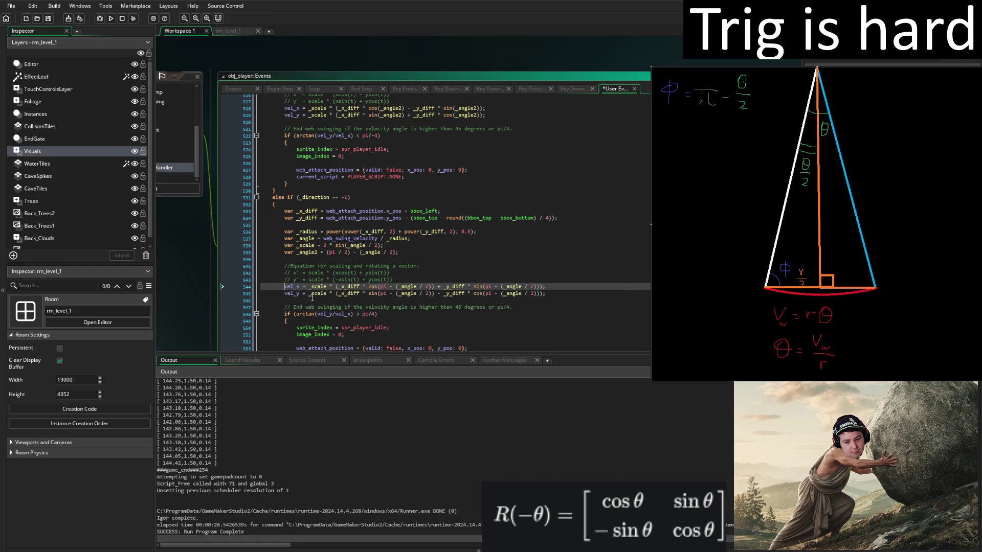
pyautogui.click(435, 266)
pyautogui.write('clockwise')
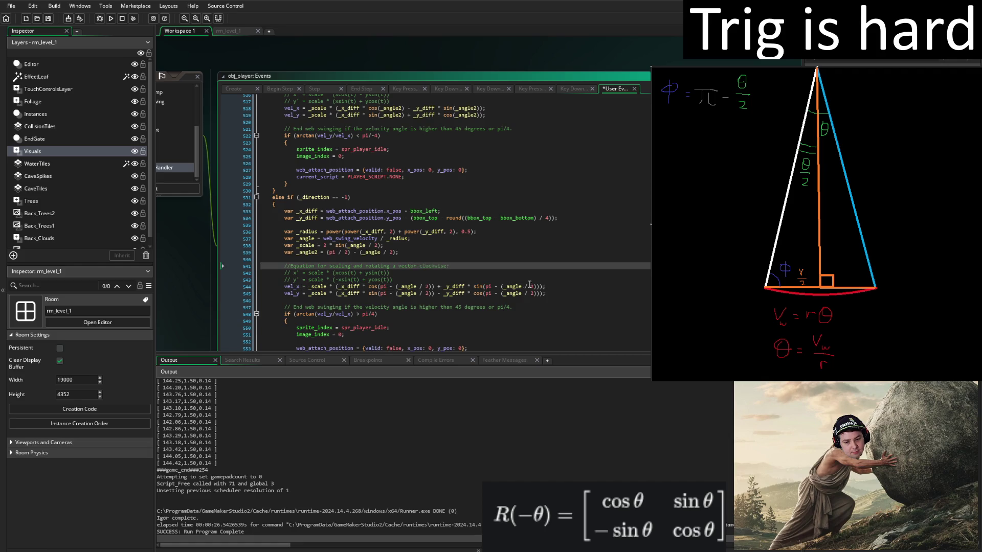
pyautogui.scroll(6, 523, 284)
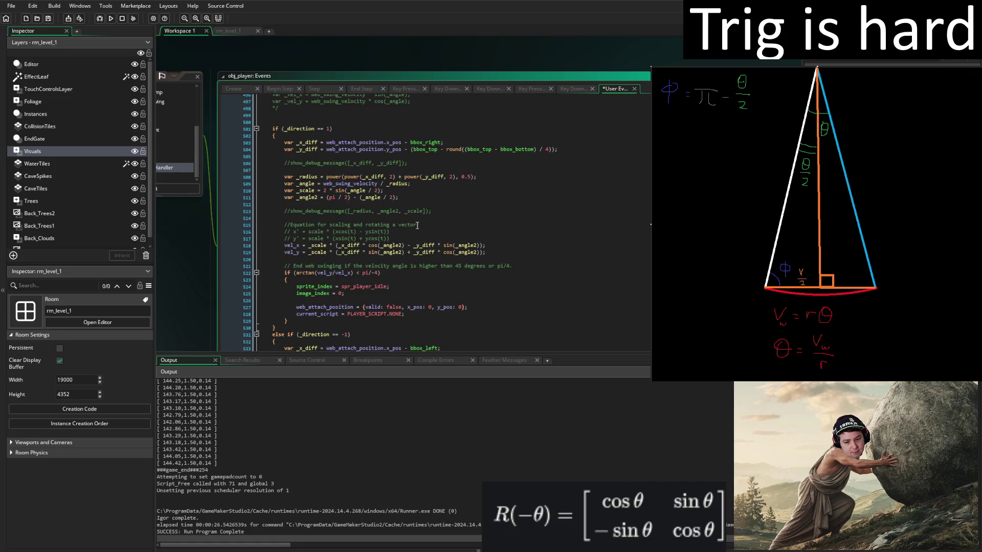
pyautogui.click(417, 225)
pyautogui.write('counterclo')
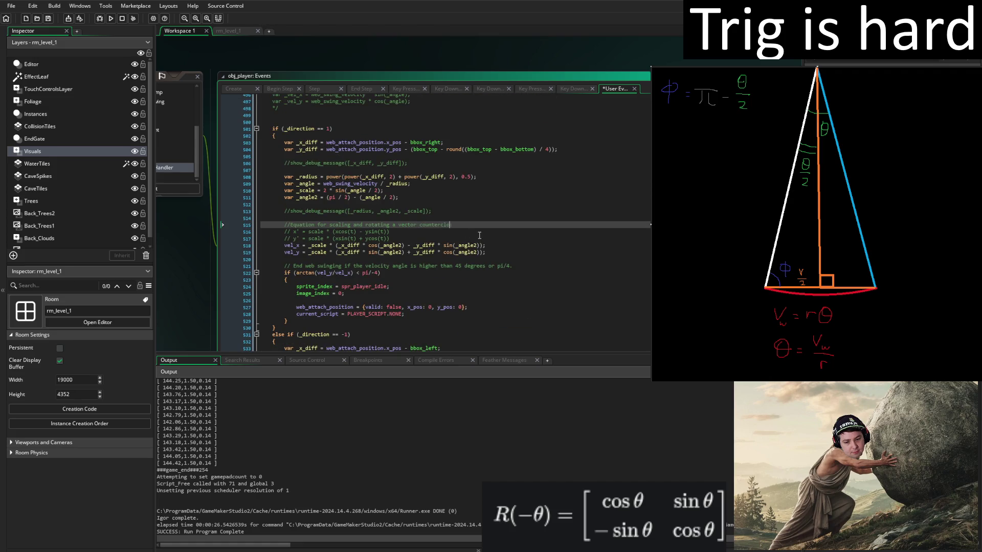
pyautogui.write('ckwise')
# Replace the old left-swing velocity lines with the copied right-swing _angle2 vel_x/vel_y lines.
pyautogui.scroll(-2, 502, 261)
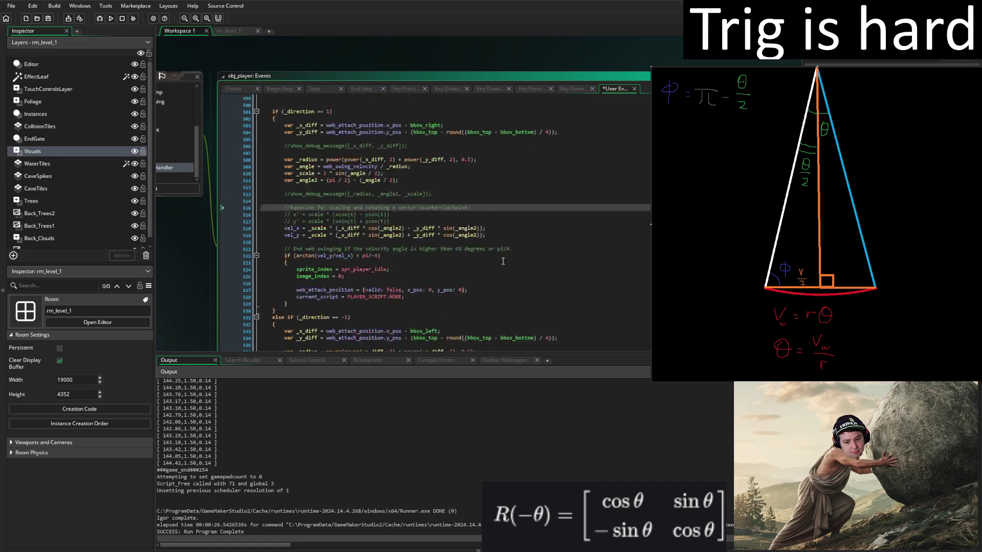
pyautogui.scroll(-4, 502, 262)
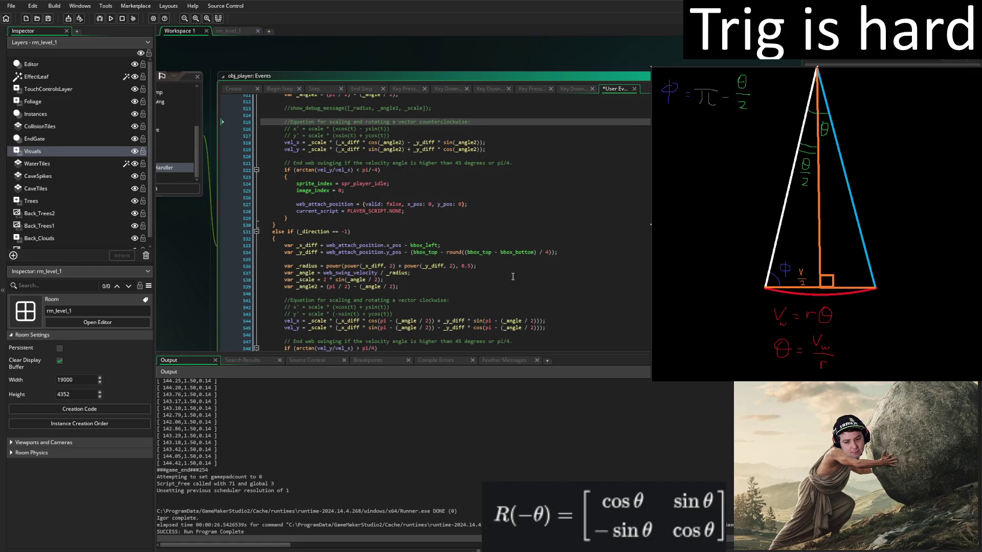
pyautogui.scroll(-3, 513, 276)
pyautogui.scroll(4, 492, 285)
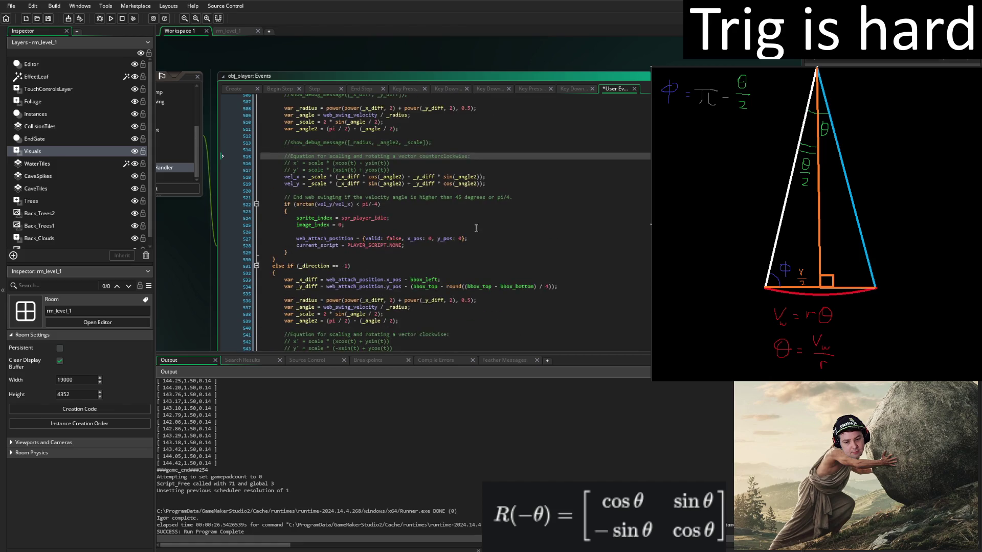
pyautogui.click(490, 186)
pyautogui.keyDown('shift'); pyautogui.click(231, 176); pyautogui.keyUp('shift')
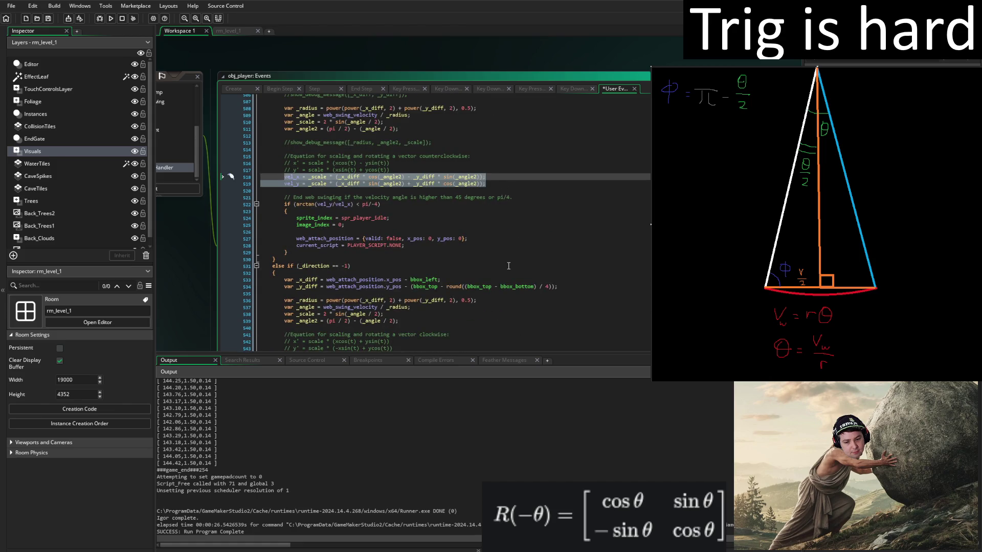
pyautogui.scroll(-6, 521, 267)
pyautogui.click(547, 242)
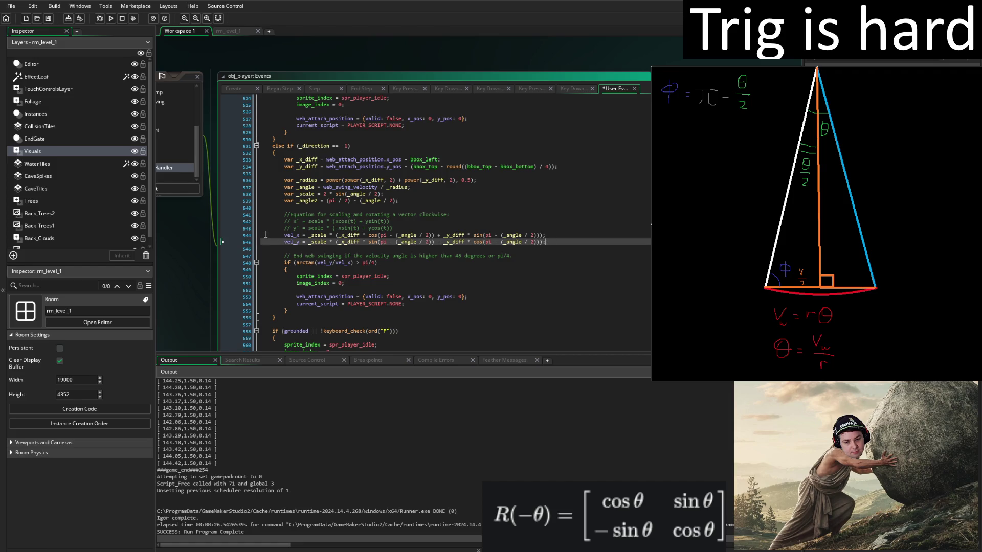
pyautogui.hotkey('shift', 'Up')
pyautogui.hotkey('shift', 'Home')
pyautogui.write('vel_x = _scale * (_x_diff * cos(_angle2) - _y_diff * sin(_angle2));         vel_y = _scale * (_x_diff * sin(_angle2) + _y_diff * cos(_angle2));')
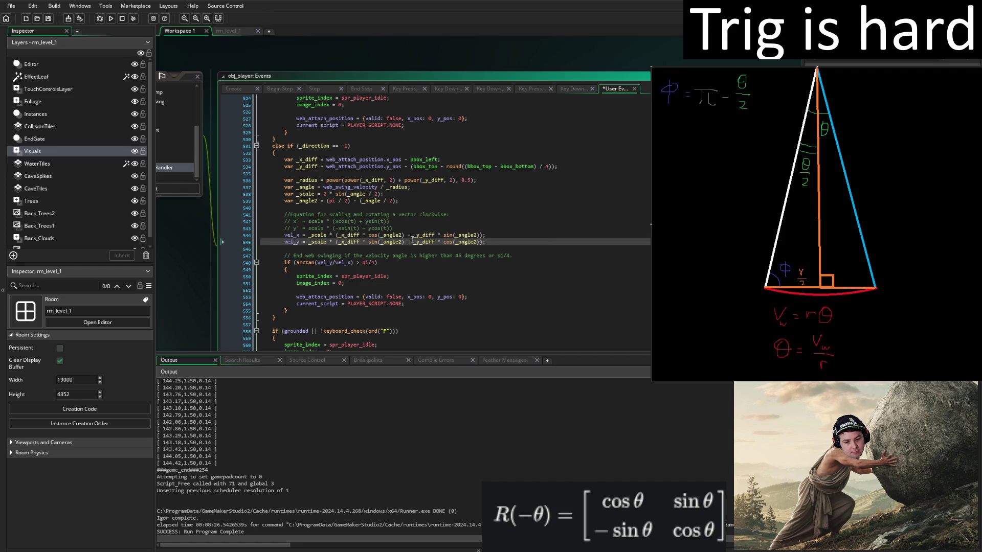
# Change the minus before _y_diff to plus, add a minus before _x_diff, and save.
pyautogui.click(410, 235)
pyautogui.press('BackSpace')
pyautogui.write('+')
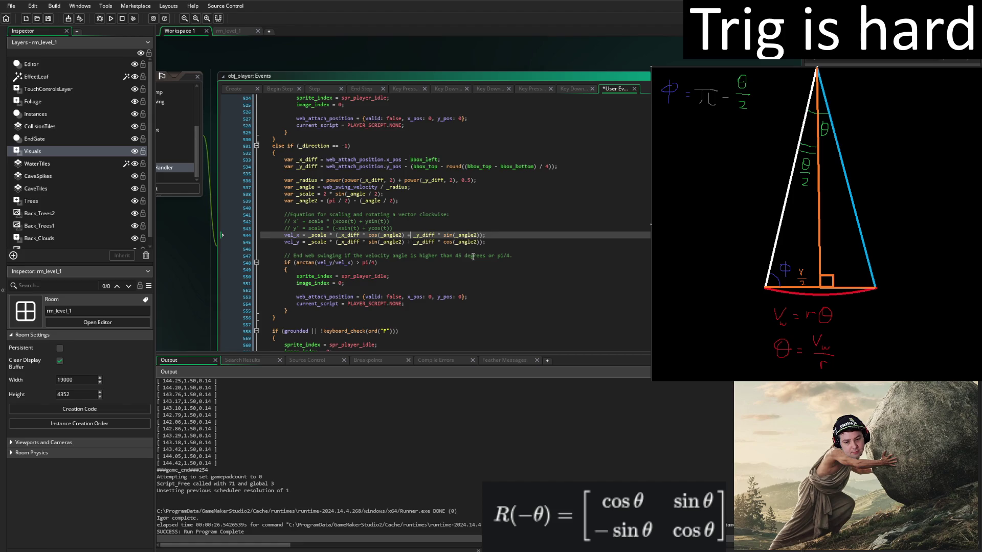
pyautogui.click(337, 242)
pyautogui.write('-')
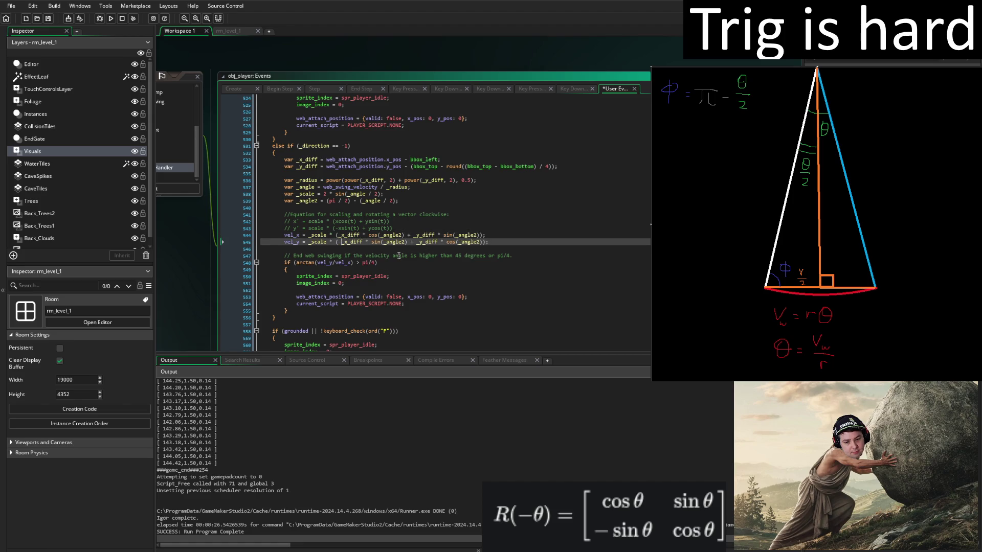
pyautogui.hotkey('ctrl', 's')
# Run the game and jump right across the brick platform and water gap.
pyautogui.click(110, 18)
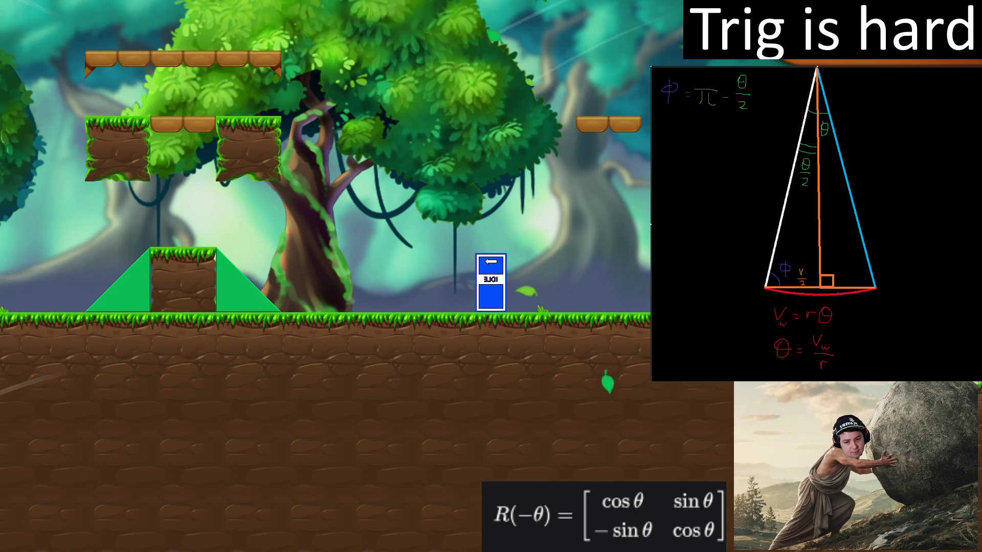
pyautogui.press('Right')
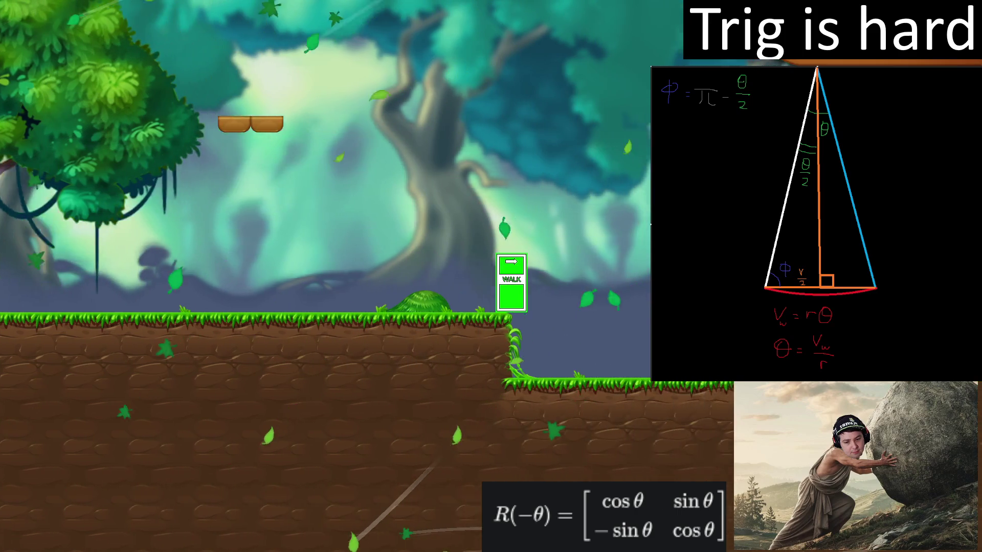
pyautogui.press('space')
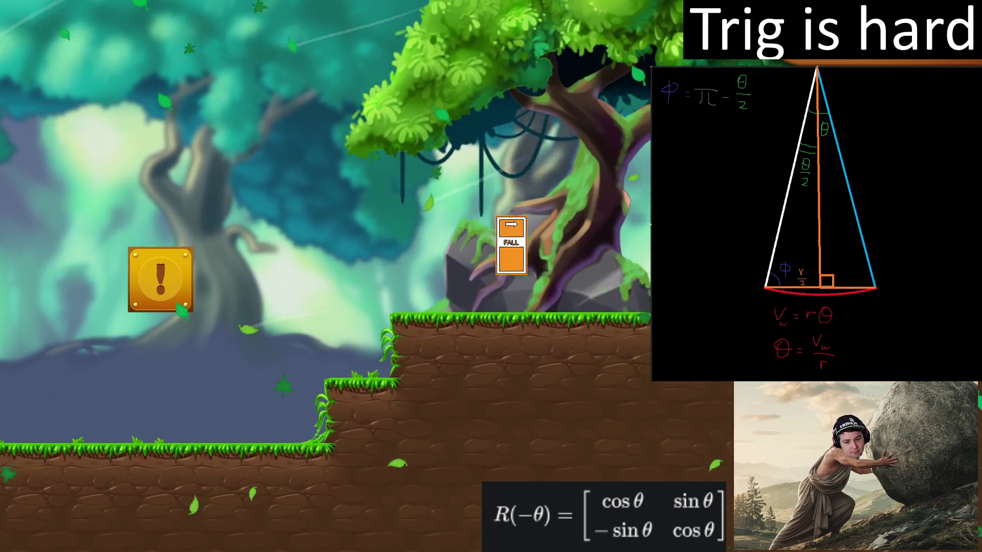
pyautogui.press('space')
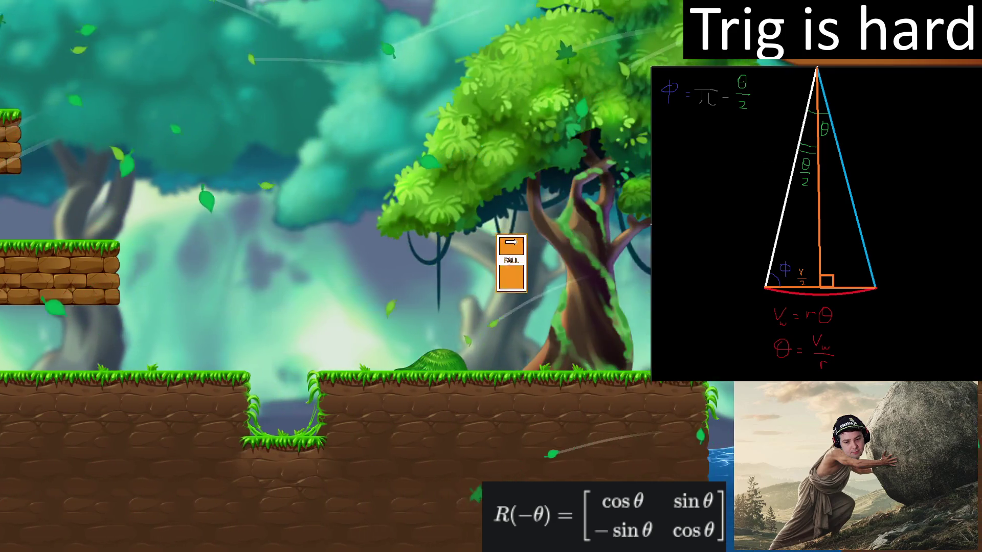
pyautogui.press('space')
pyautogui.press('space')
pyautogui.press('space')
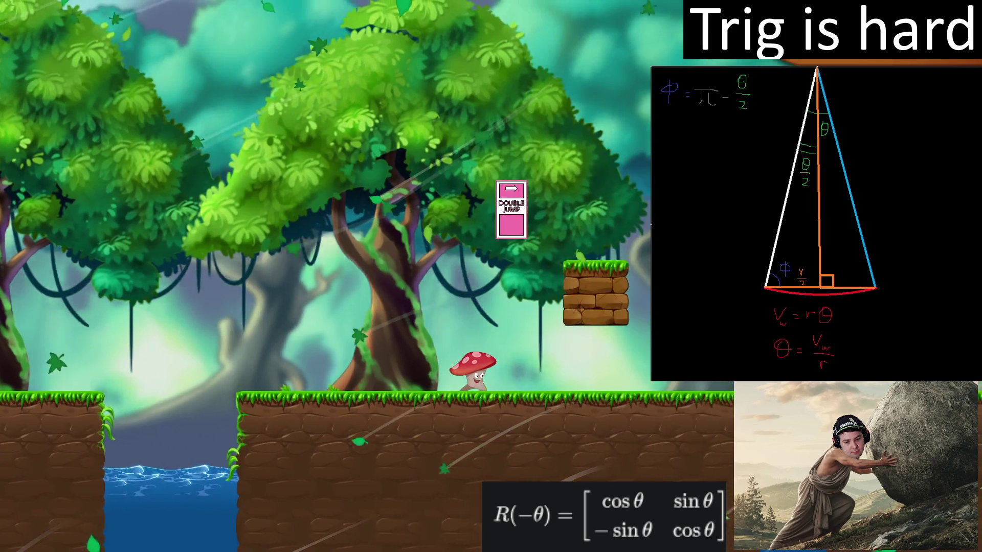
pyautogui.press('space')
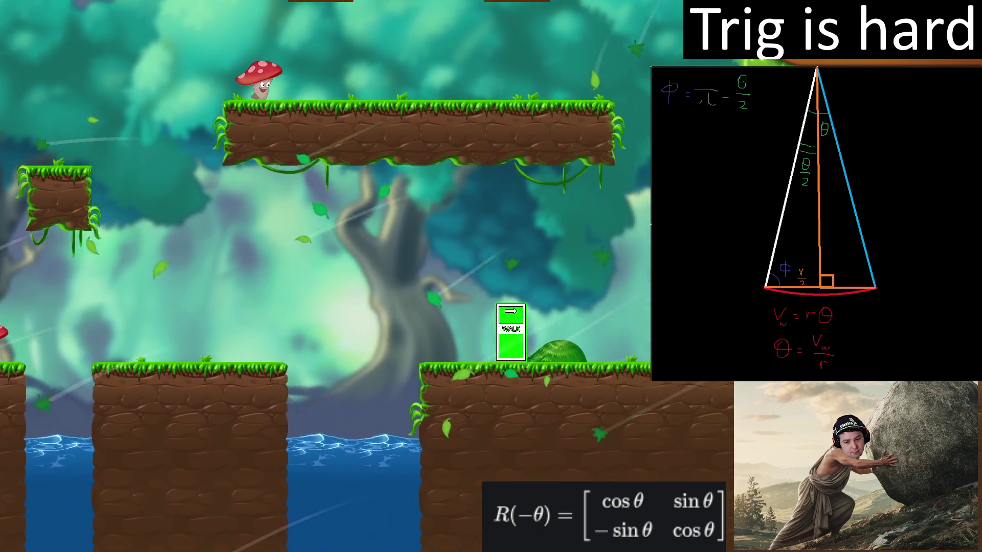
# Web-swing right, then swing left twice, and bring the character back to the ground.
pyautogui.press('space')
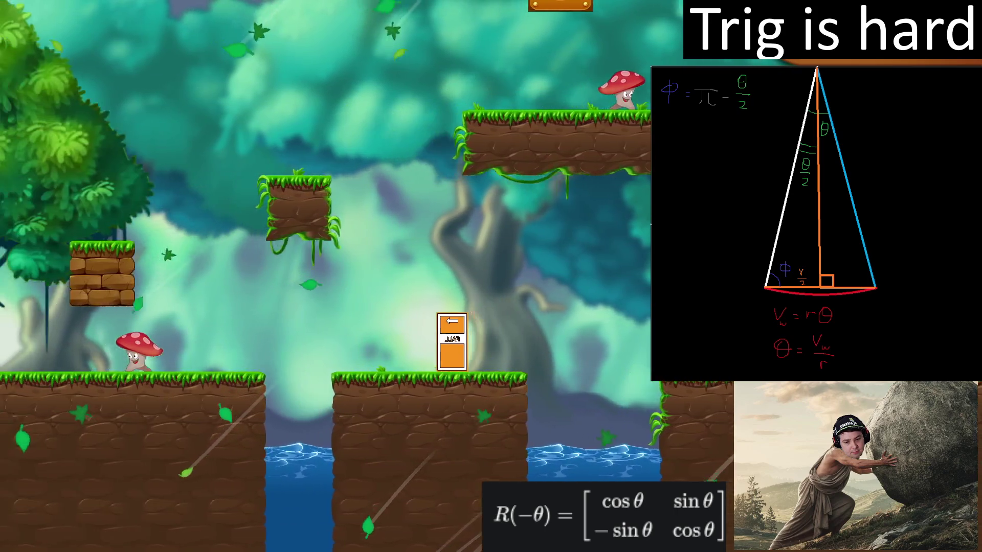
pyautogui.press('space')
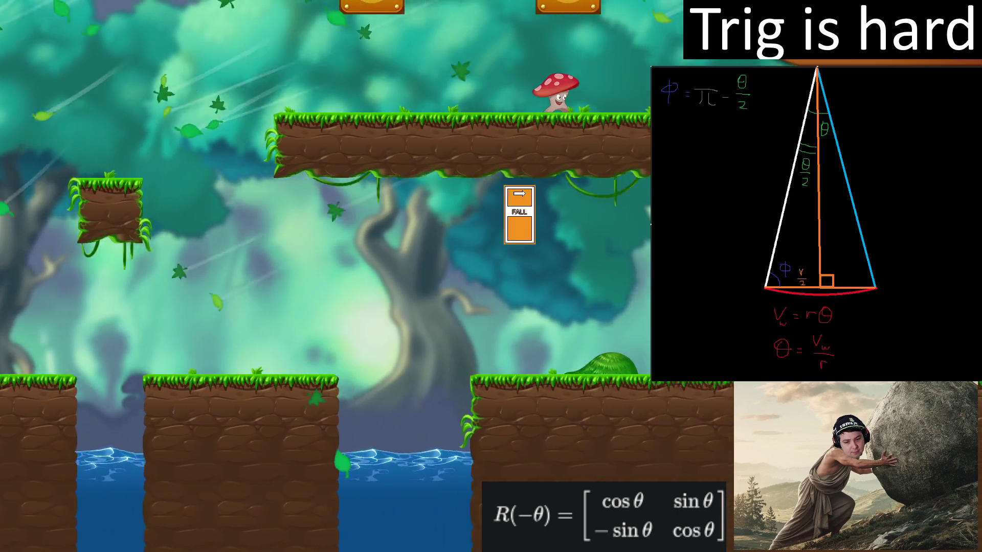
pyautogui.press('space')
pyautogui.press('space')
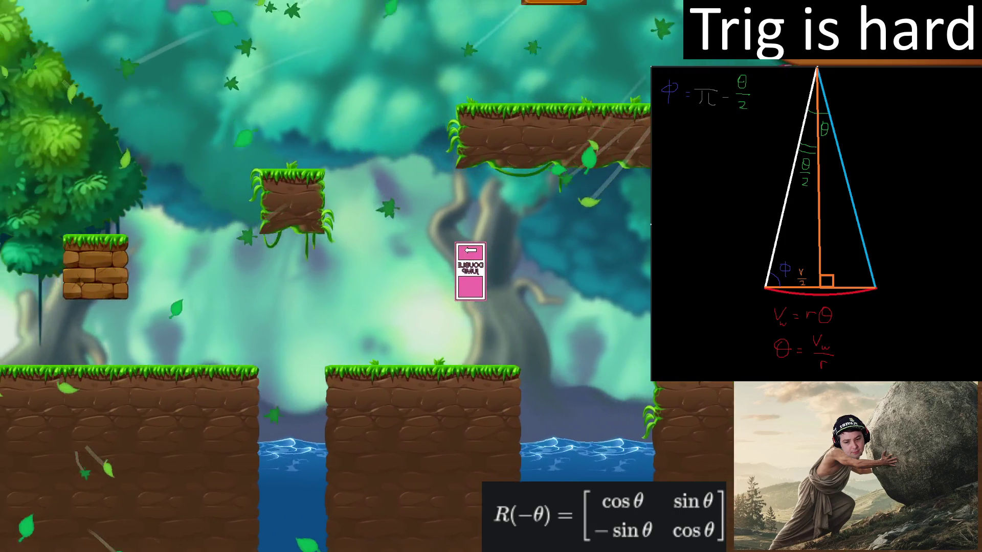
pyautogui.press('space')
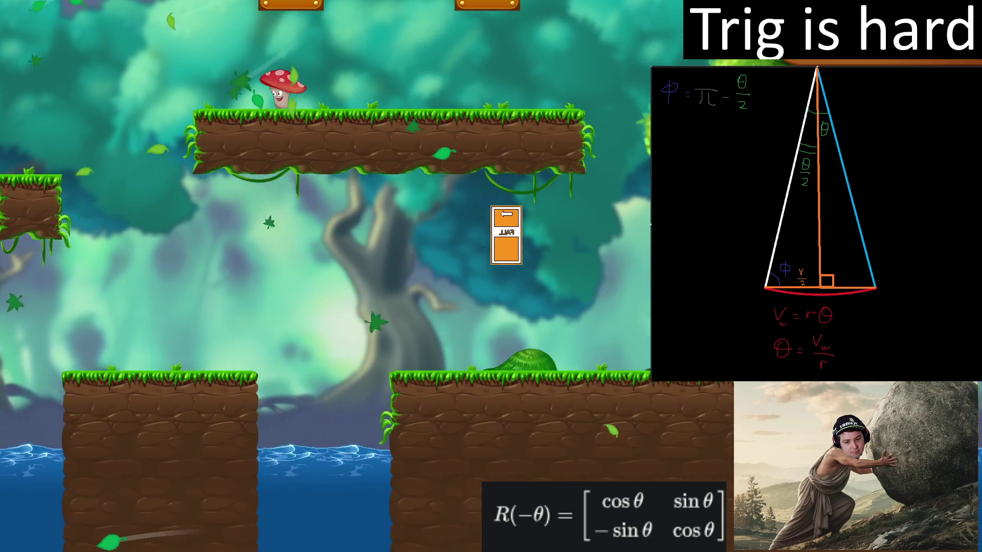
pyautogui.press('space')
pyautogui.press('space')
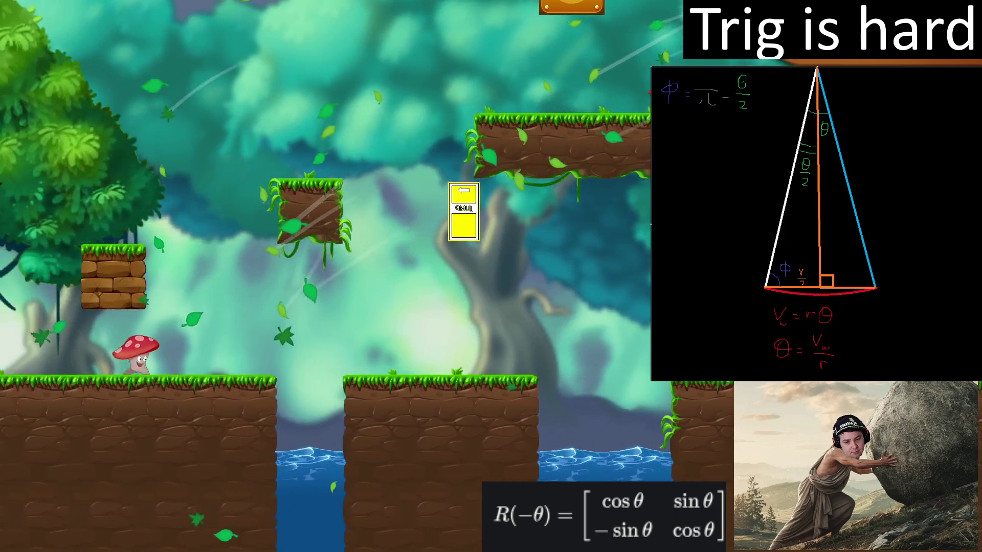
pyautogui.press('space')
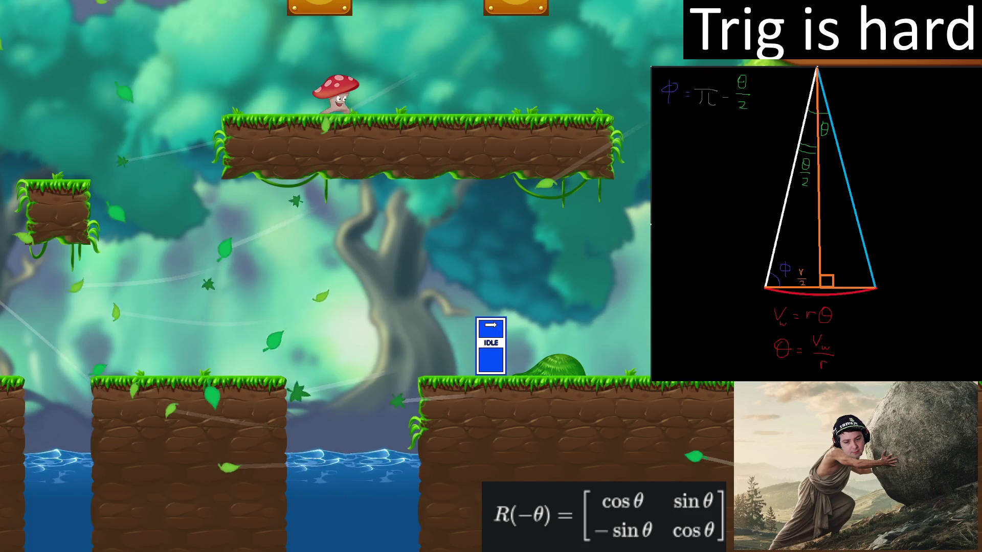
# Close the game and append − π/2 after θ/2 in the whiteboard φ formula.
pyautogui.press('Escape')
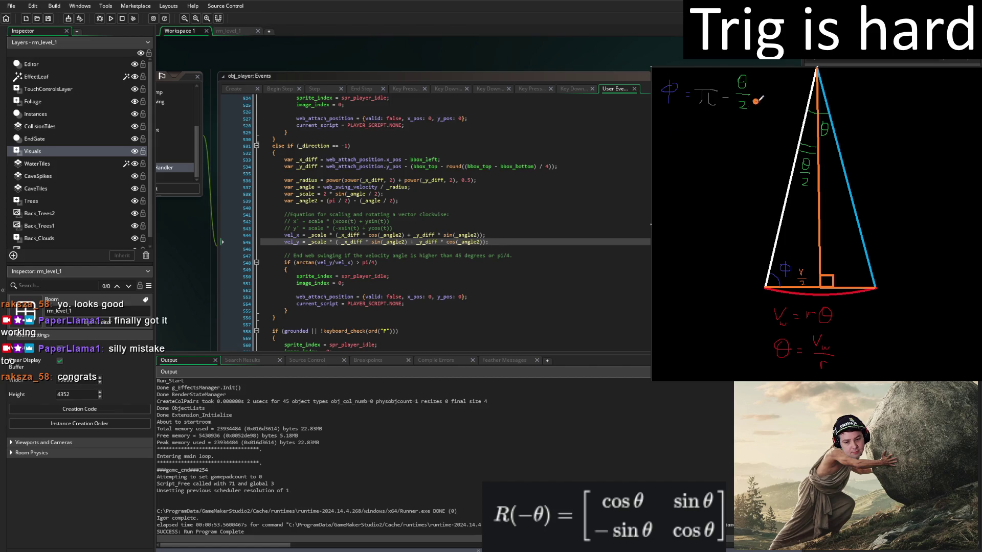
pyautogui.moveTo(758, 96); pyautogui.dragTo(776, 96)
pyautogui.moveTo(782, 83)
pyautogui.mouseDown()
pyautogui.moveTo(787, 77)
pyautogui.moveTo(800, 96)
pyautogui.moveTo(799, 126)
pyautogui.mouseUp()
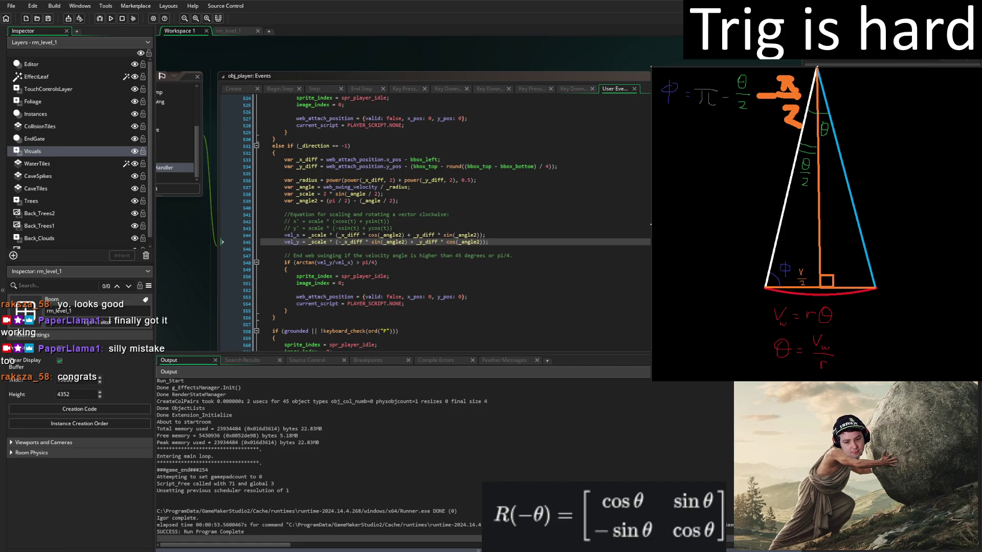